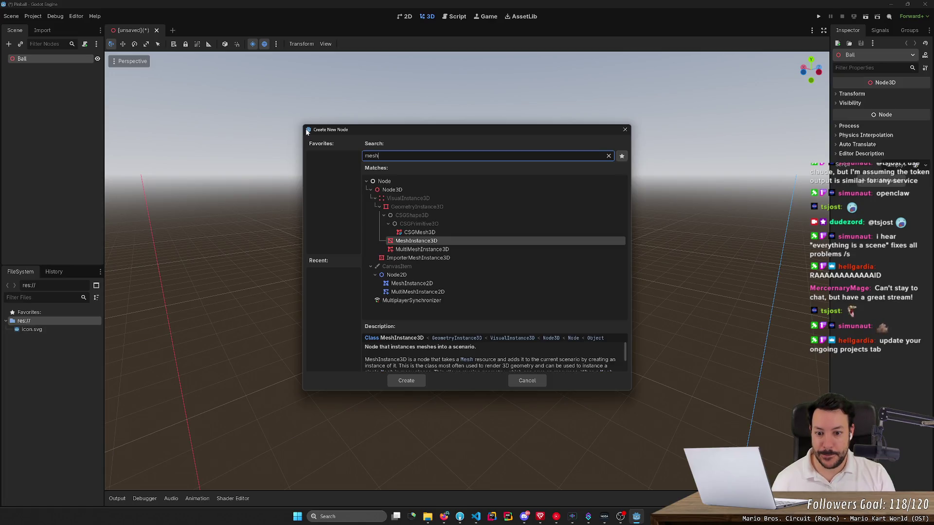
- Add a MeshInstance3D child under Ball and give it a new SphereMesh
key(Return)
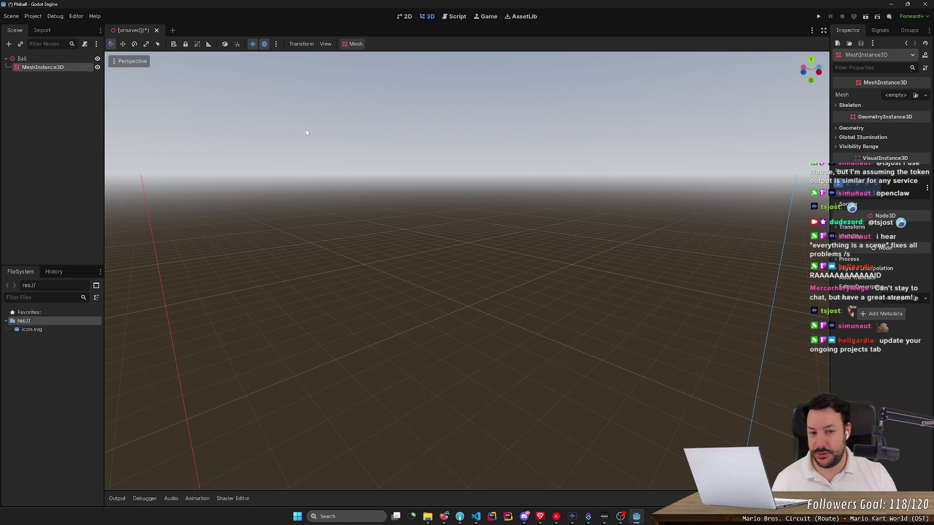
click(894, 96)
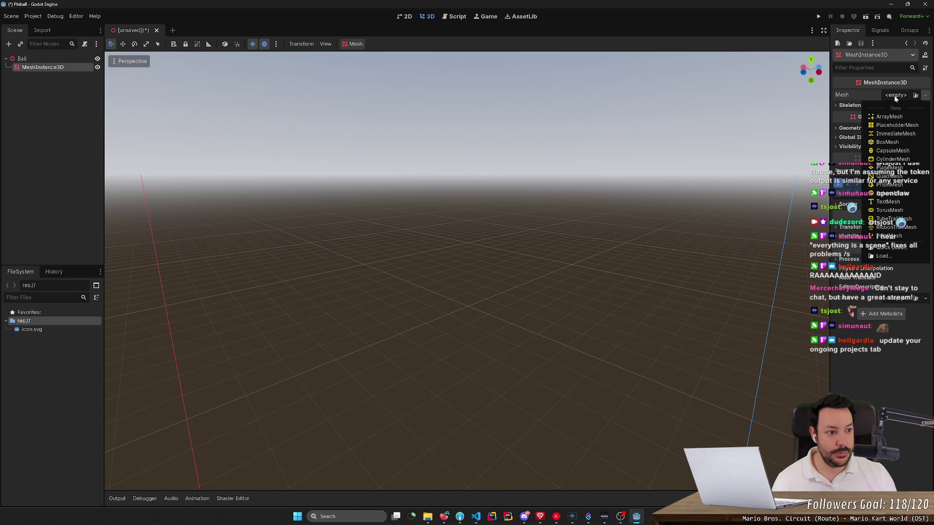
click(890, 193)
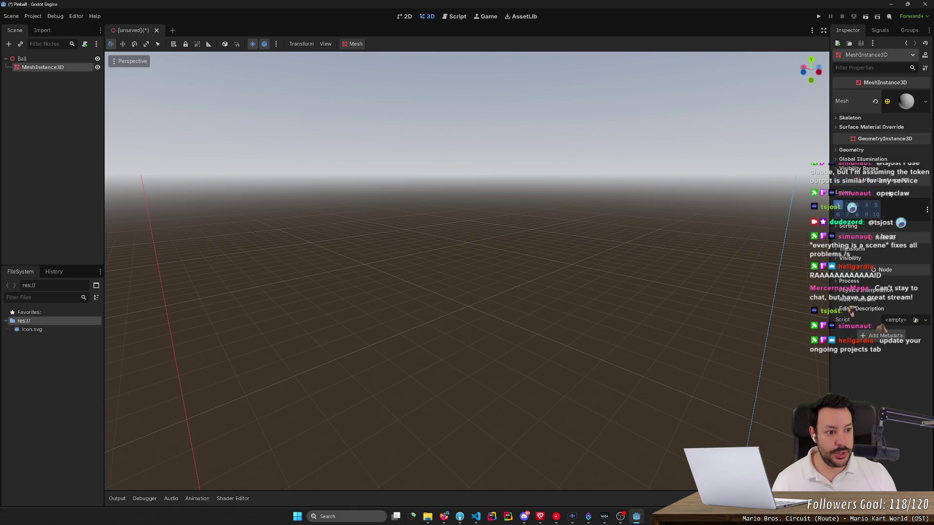
- Focus the viewport on the sphere and view it straight-on from the front
click(63, 76)
click(54, 67)
double_click(48, 67)
key(KP_1)
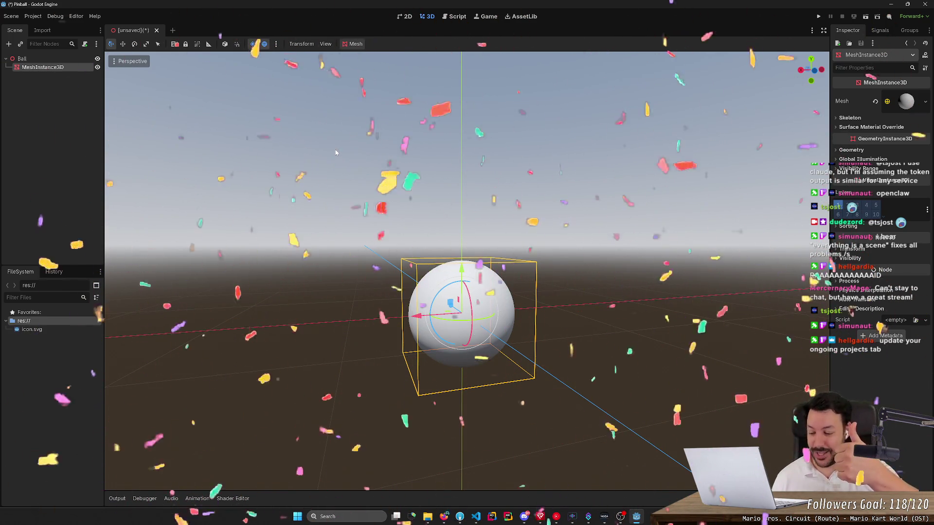
click(56, 97)
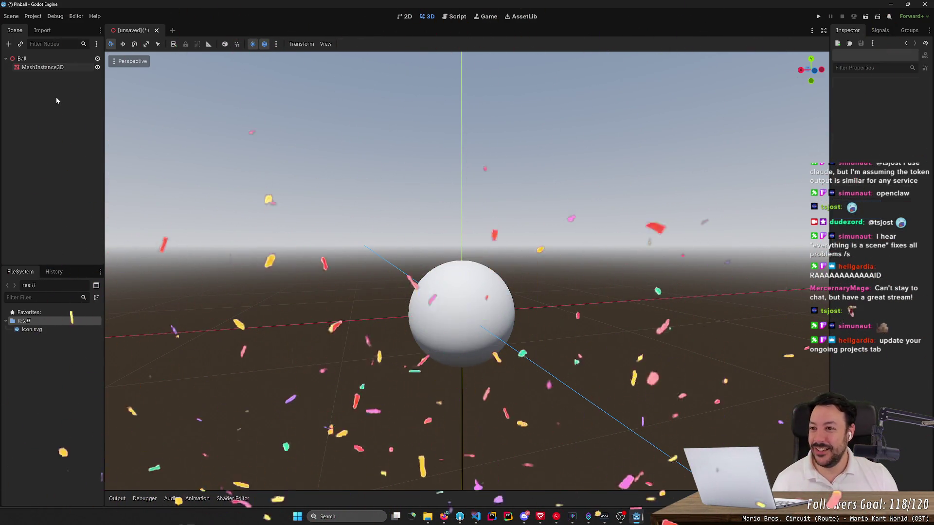
- Create a new Scenes folder from the Save Scene As dialog
click(48, 60)
click(57, 174)
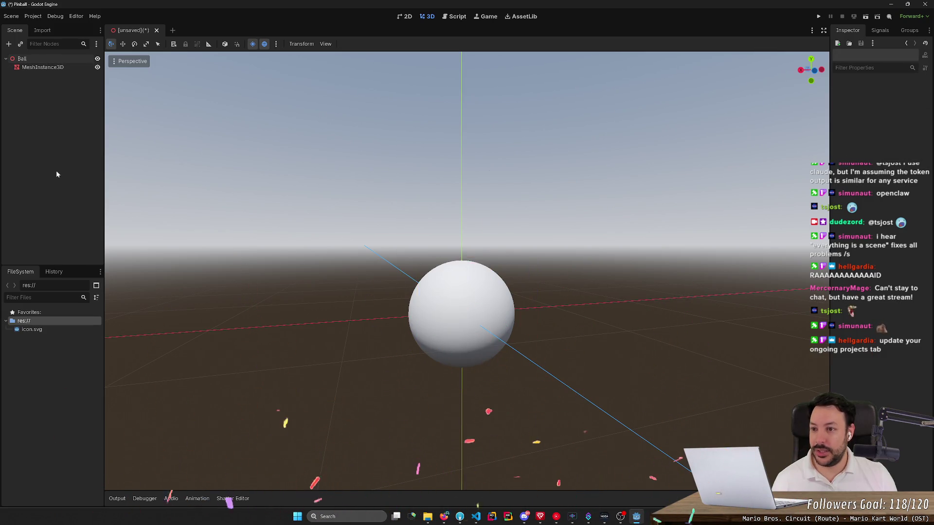
key(ctrl+s)
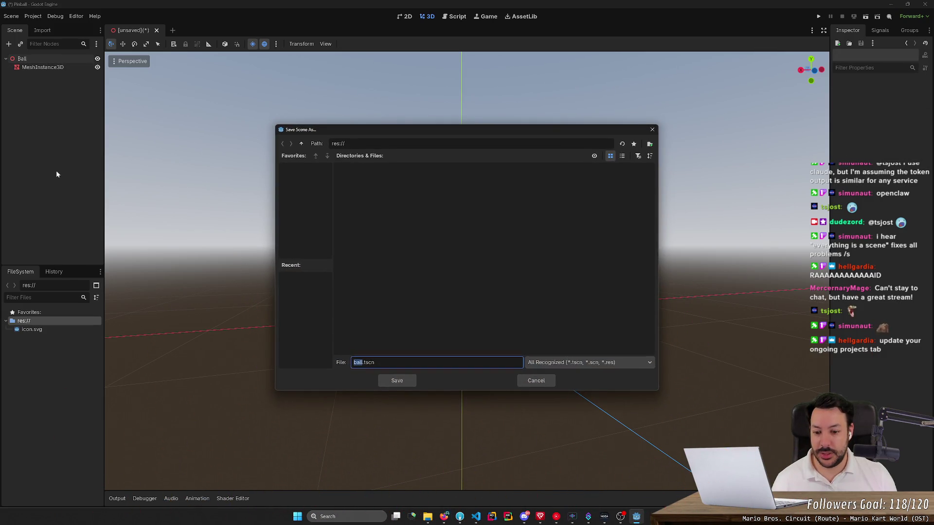
click(649, 146)
text(Scenes)
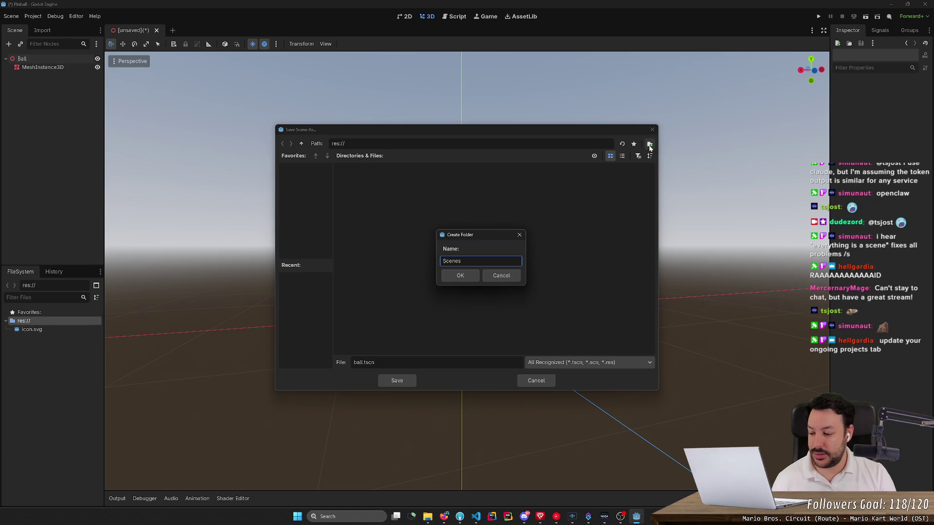
key(Return)
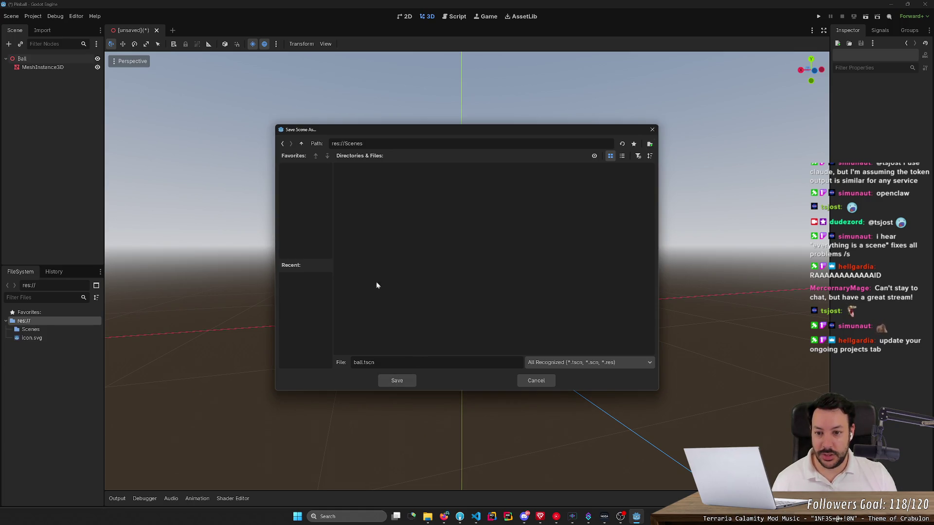
- Rename the new folder to lowercase 'scenes'
click(31, 331)
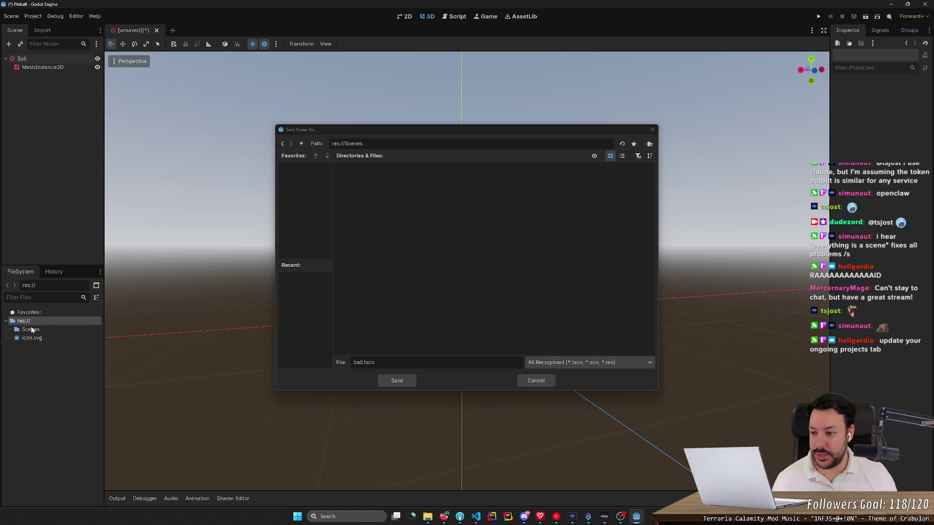
click(525, 383)
click(31, 329)
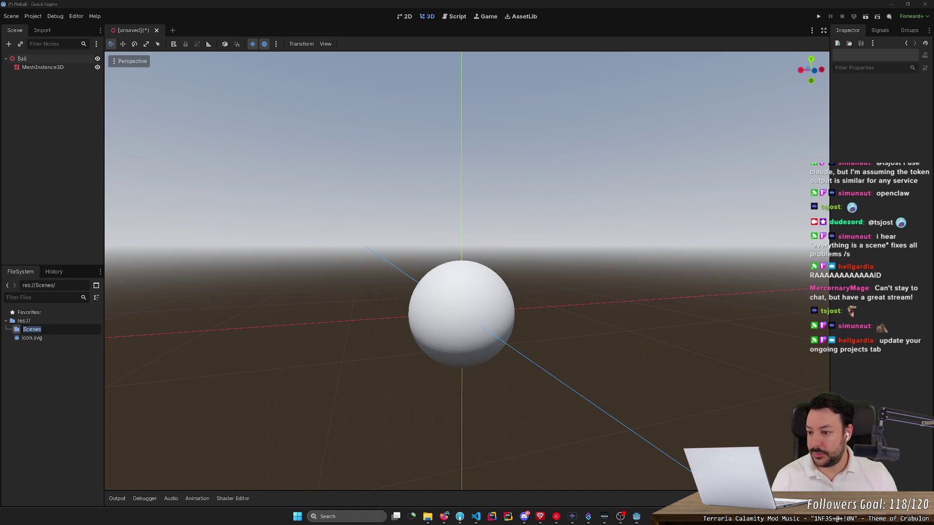
text(scenes)
key(Return)
click(46, 326)
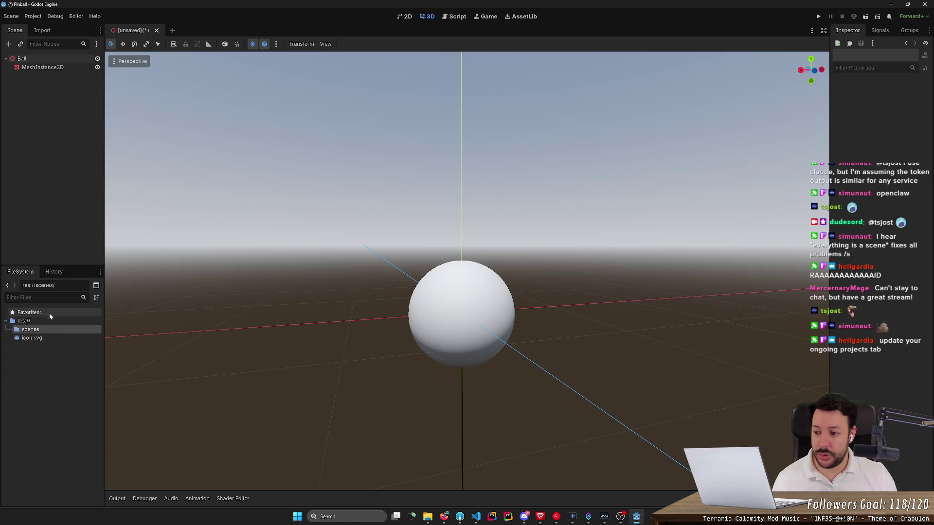
key(ctrl+s)
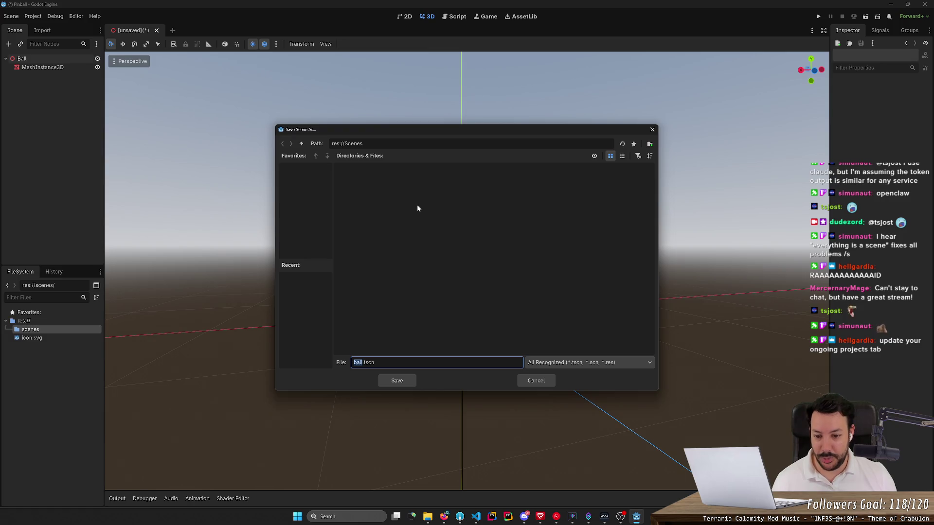
key(Escape)
- Re-commit the folder name as 'scenes' through rename
key(F2)
key(Return)
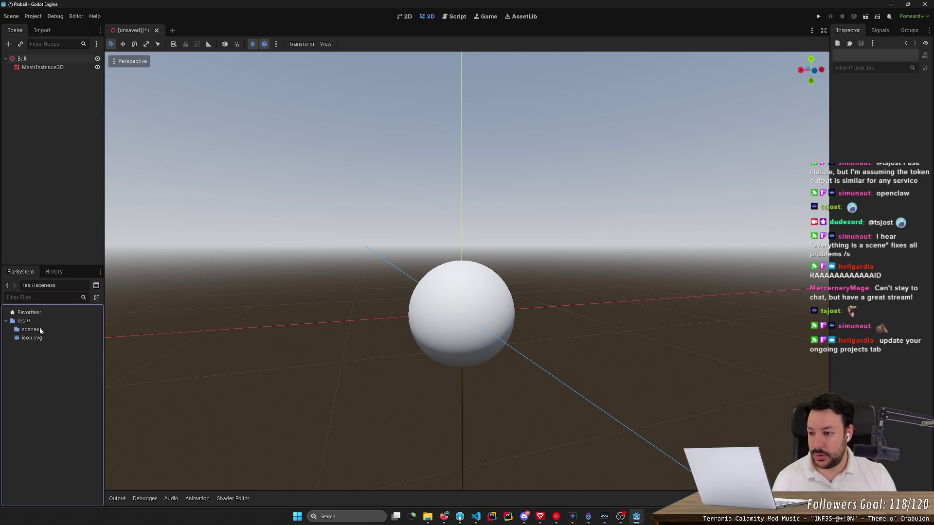
right_click(41, 327)
click(32, 333)
key(F2)
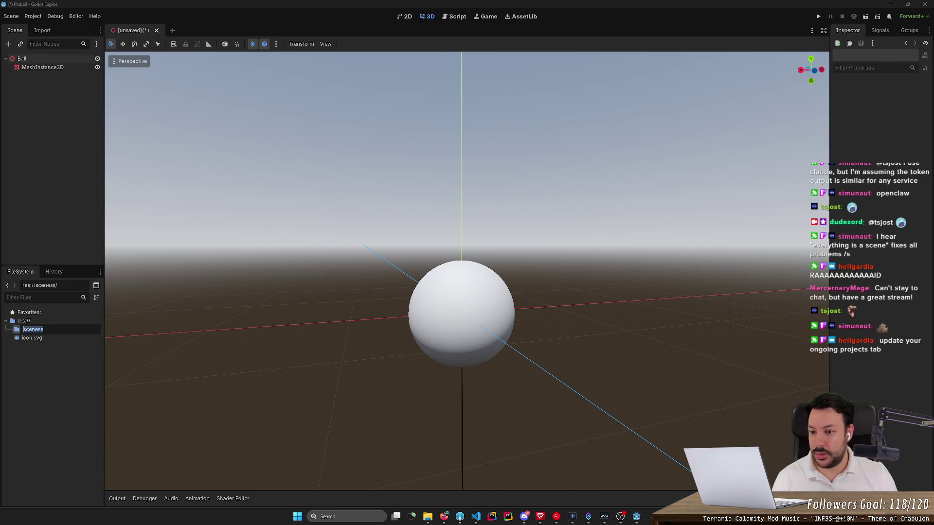
key(Return)
- Save the Ball scene as ball.tscn in the scenes folder
key(ctrl+s)
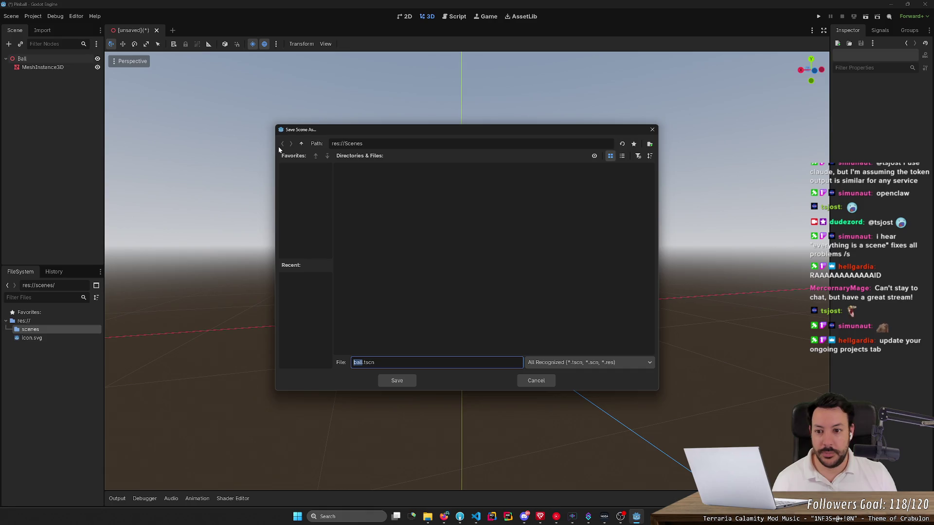
click(302, 143)
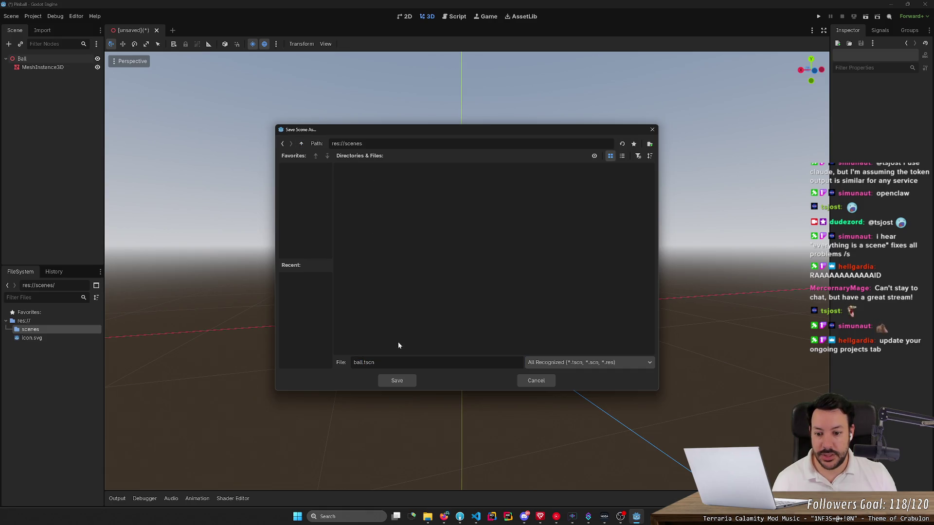
click(391, 379)
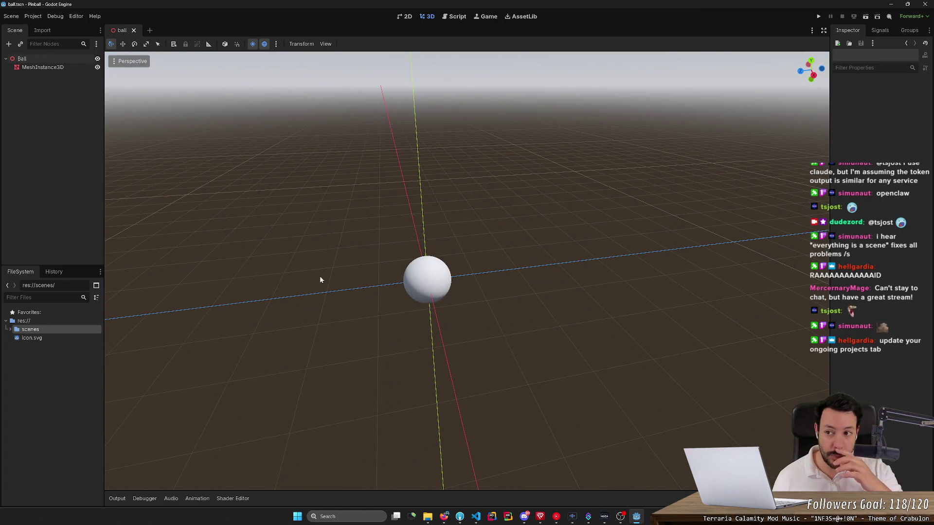
- Expand the scenes folder in FileSystem to show ball.tscn
right_click(48, 323)
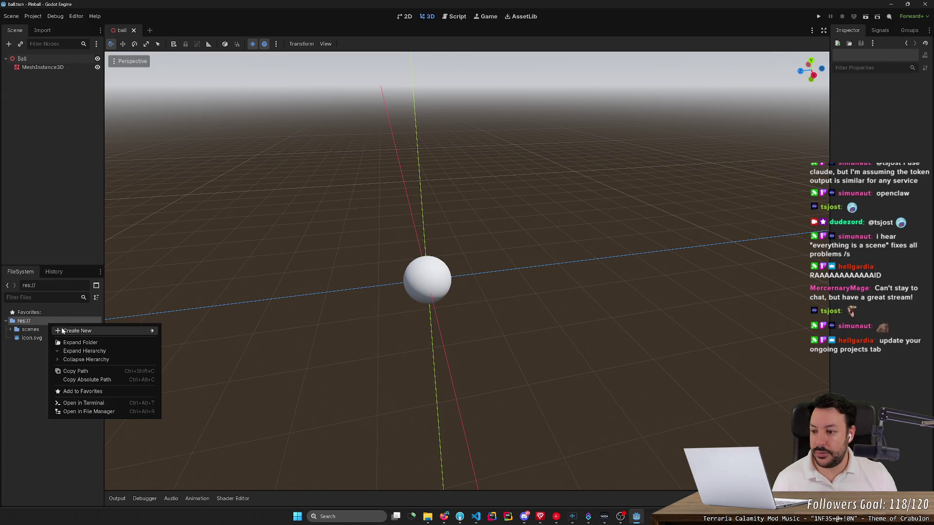
click(36, 332)
double_click(30, 332)
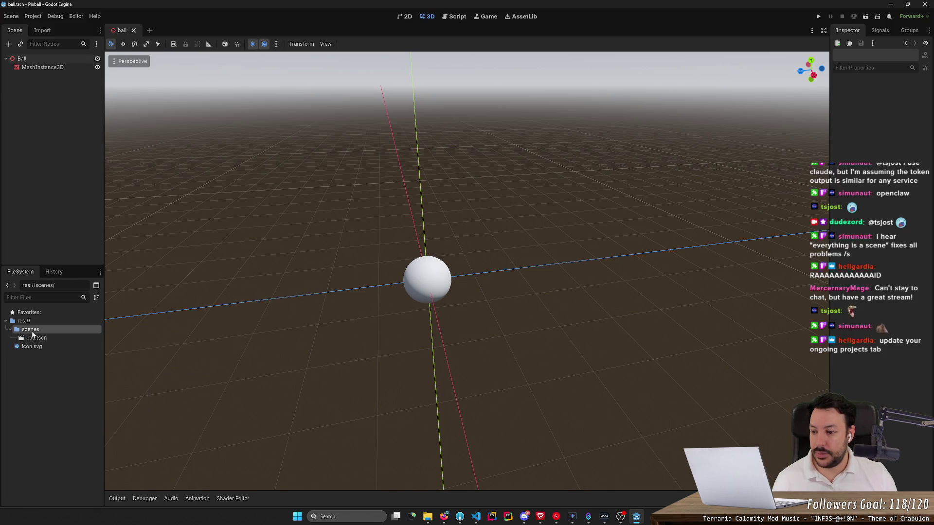
right_click(34, 339)
click(32, 336)
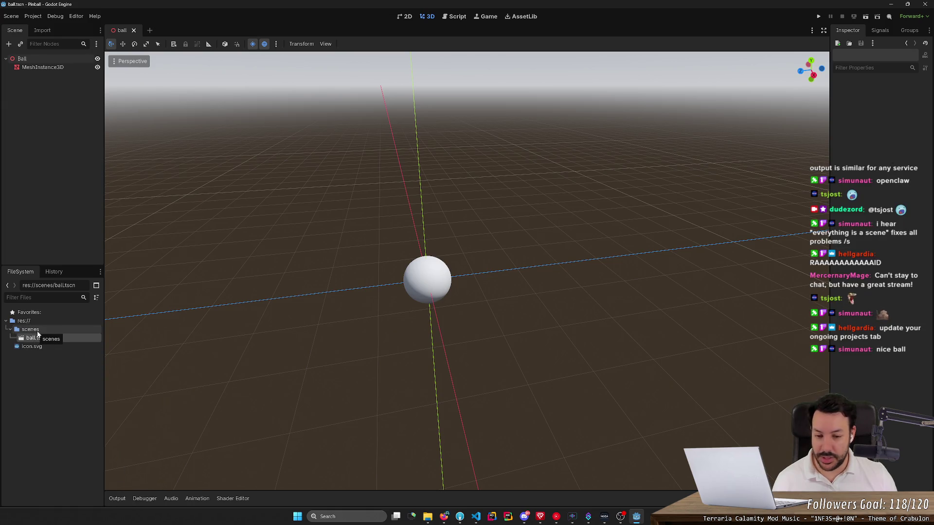
- Paste a duplicate sphere mesh node and drag it left along X
click(427, 282)
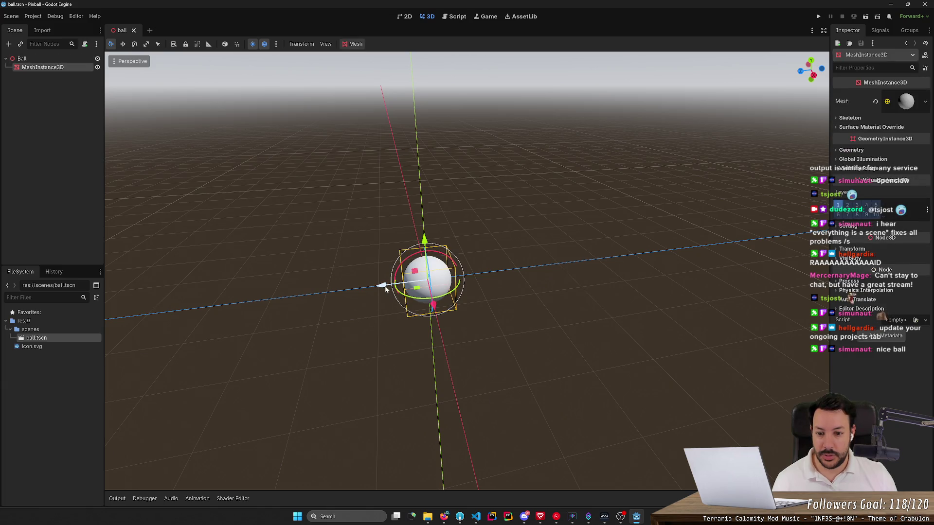
key(ctrl+v)
drag(385, 289, 336, 299)
click(405, 371)
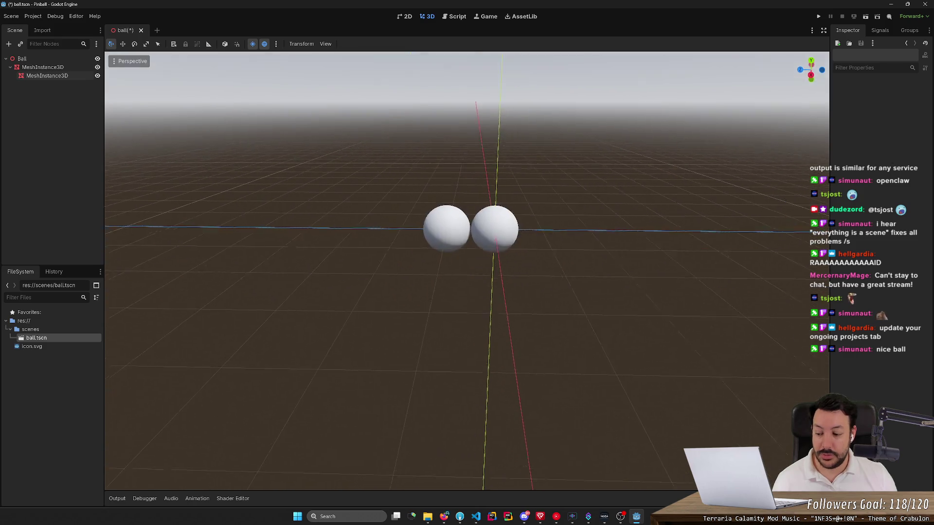
- Zoom around the spheres, then undo the duplicate's move
scroll(467, 271, up, 5)
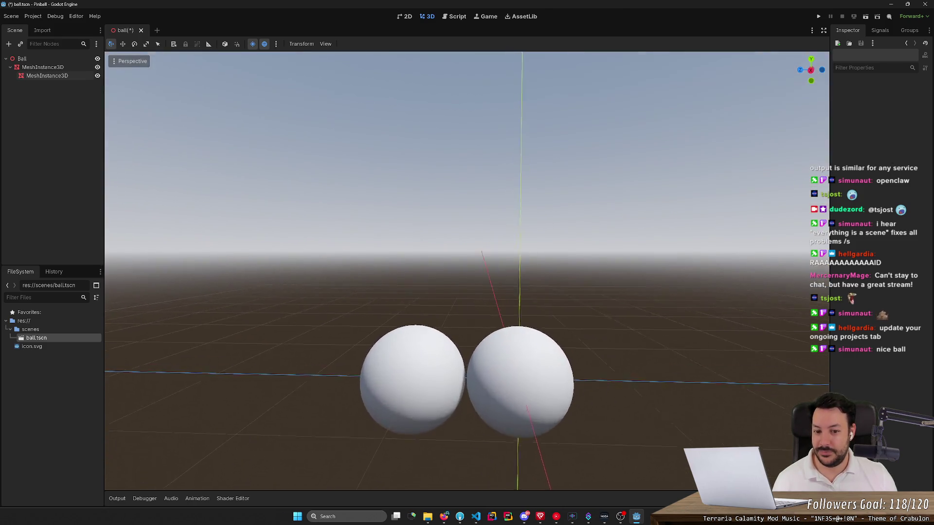
key(q)
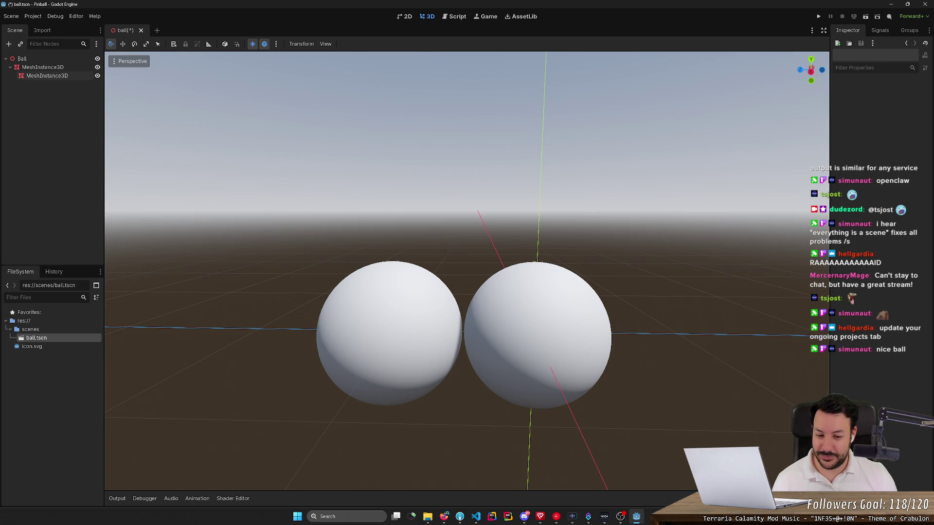
scroll(467, 271, down, 5)
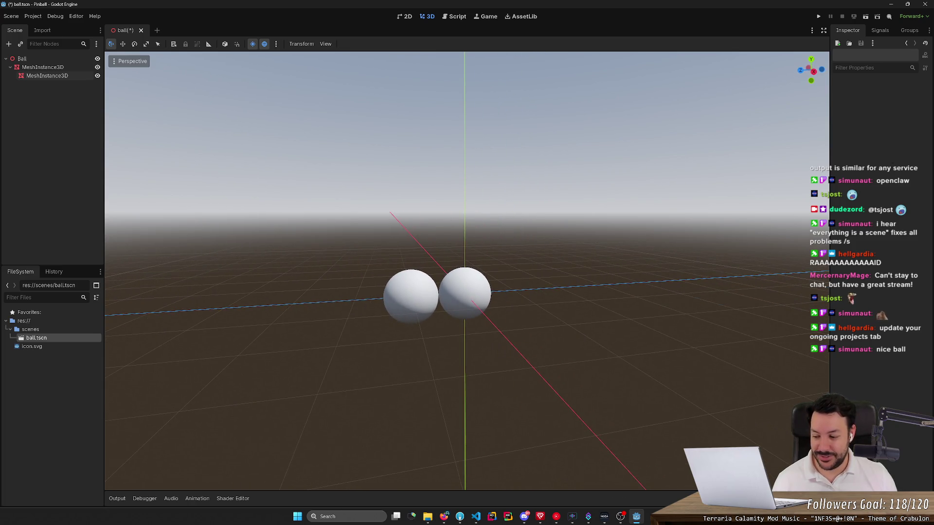
scroll(467, 271, up, 4)
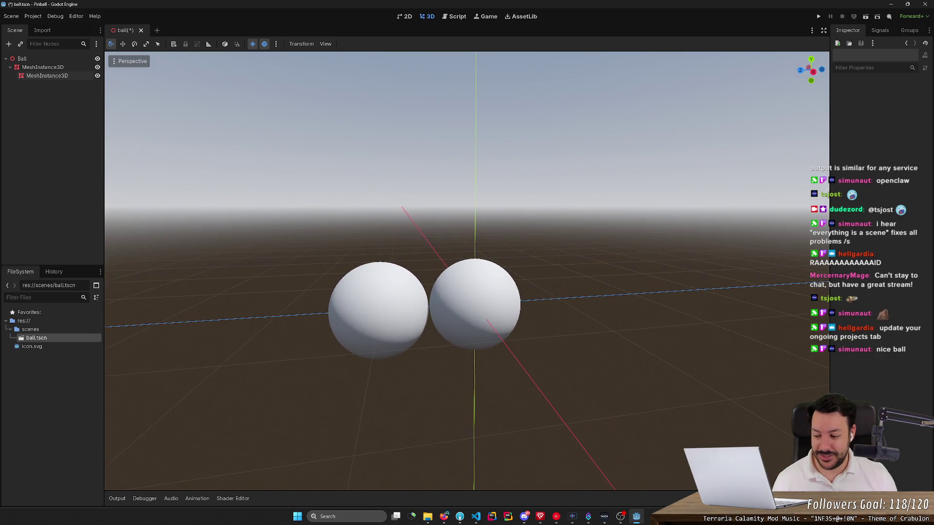
scroll(467, 271, down, 2)
scroll(467, 271, up, 3)
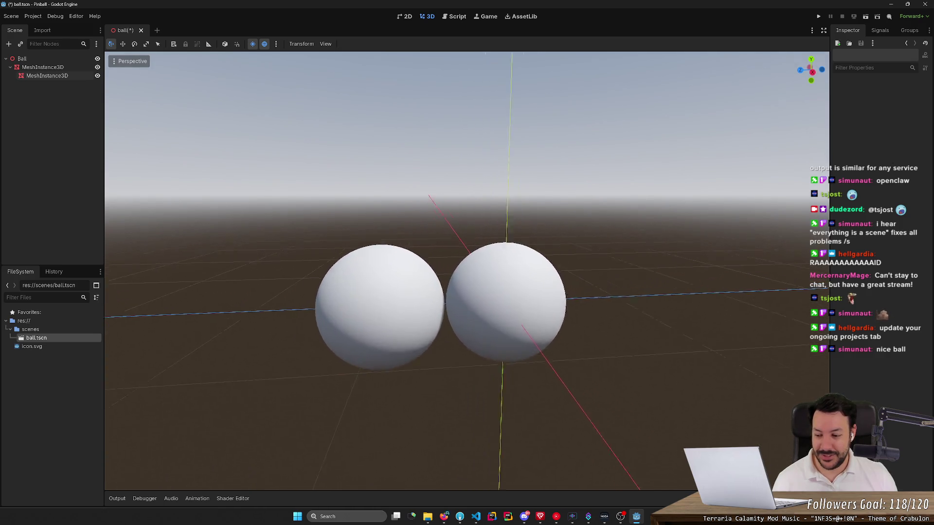
scroll(467, 271, down, 2)
scroll(467, 271, up, 2)
scroll(406, 371, down, 2)
scroll(406, 371, up, 3)
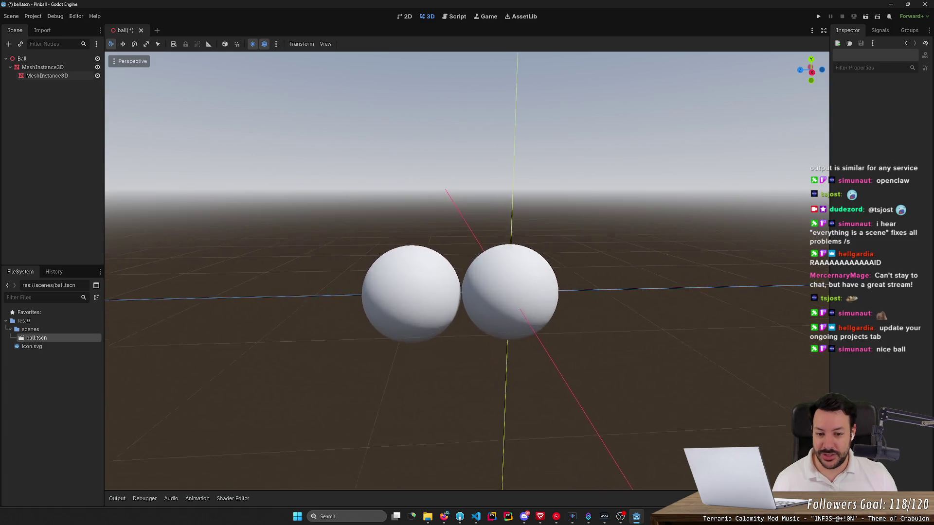
key(ctrl+z)
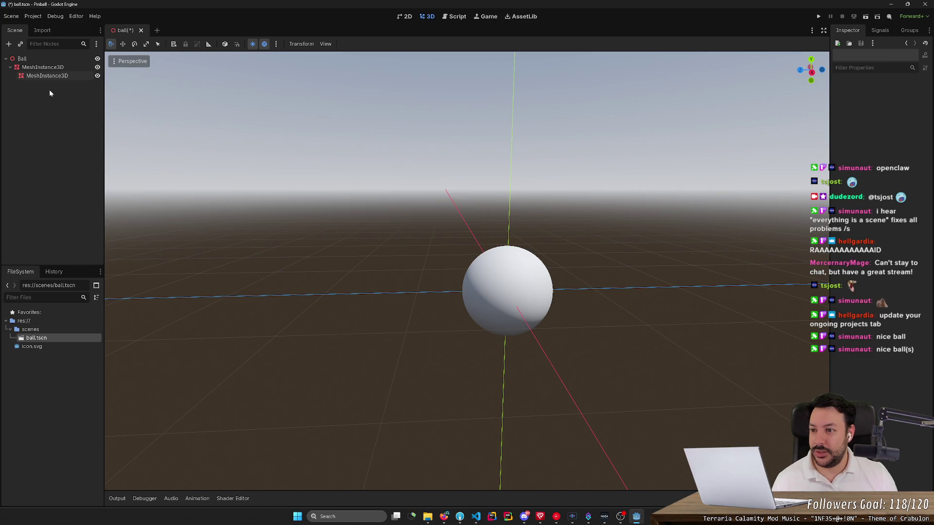
- Delete the nested duplicate MeshInstance3D node
click(51, 77)
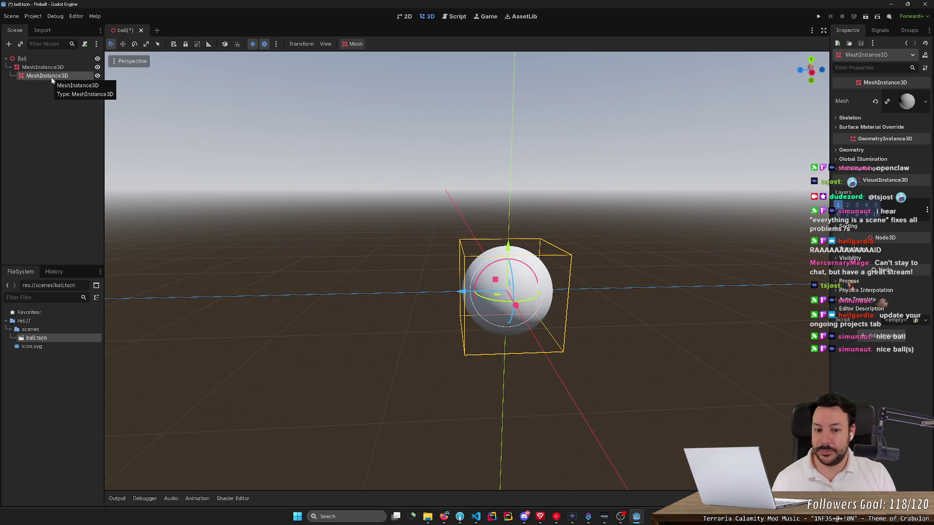
key(Delete)
key(Return)
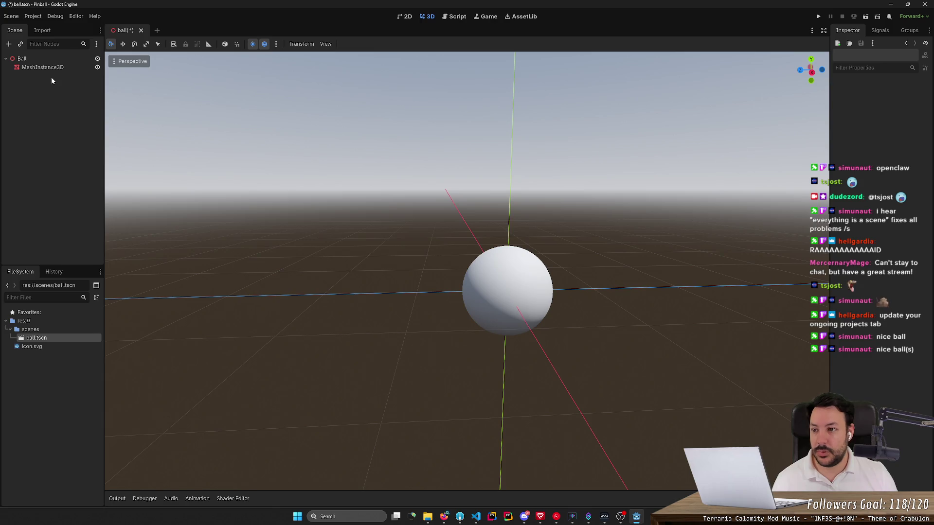
- Create a new 3D scene named table in the scenes folder
right_click(43, 332)
mouse_move(97, 341)
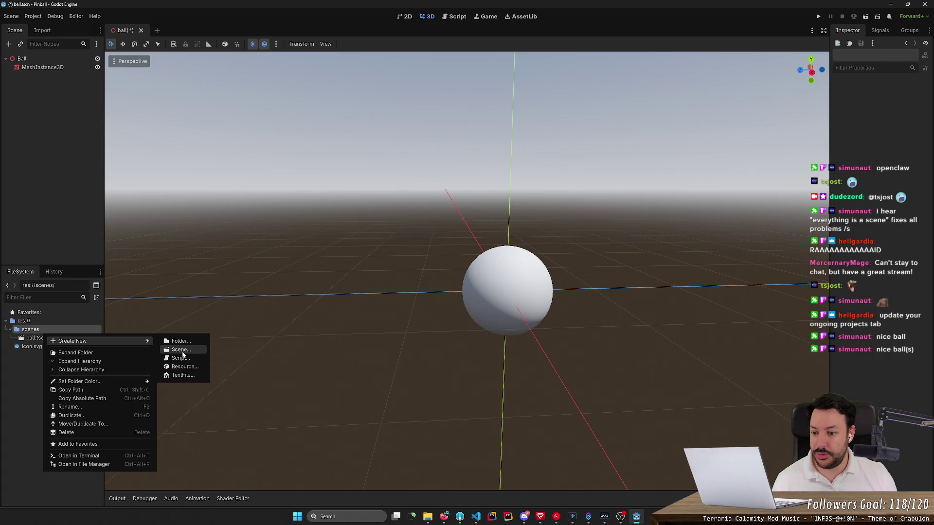
click(181, 350)
text(table)
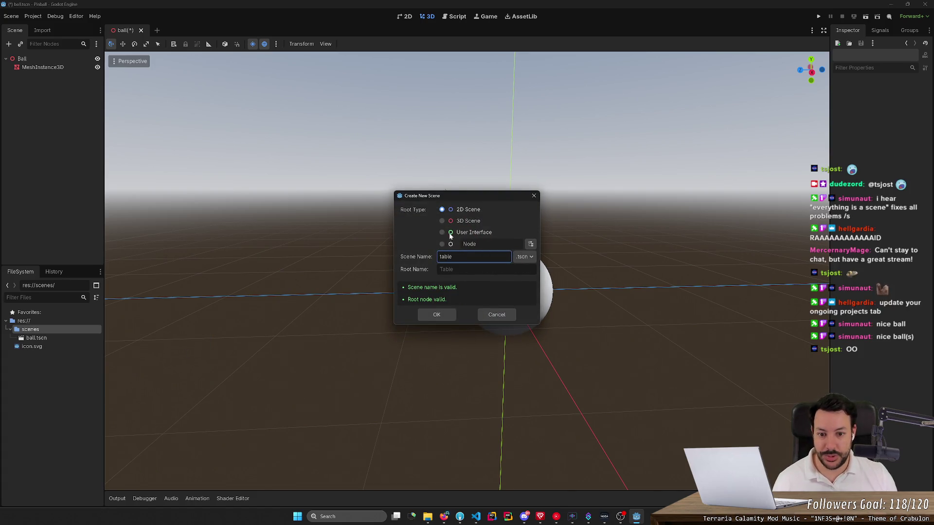
click(466, 222)
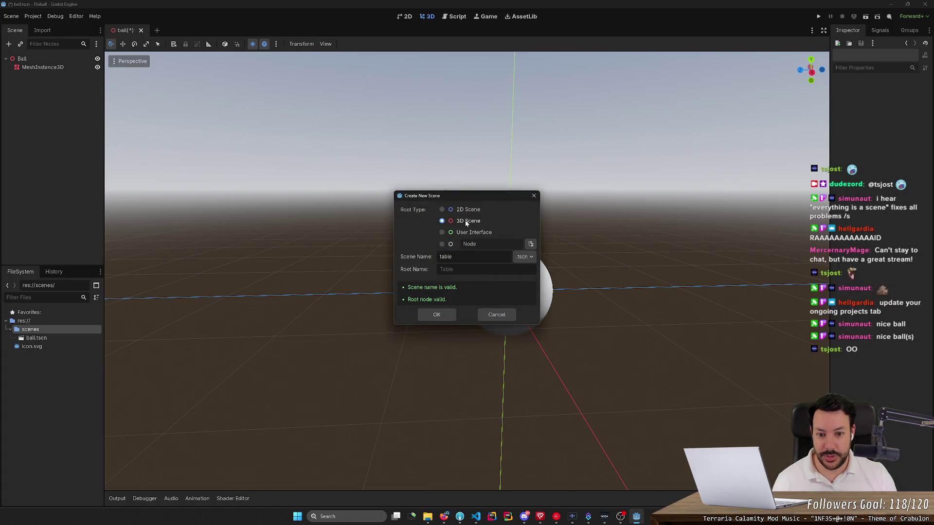
click(431, 315)
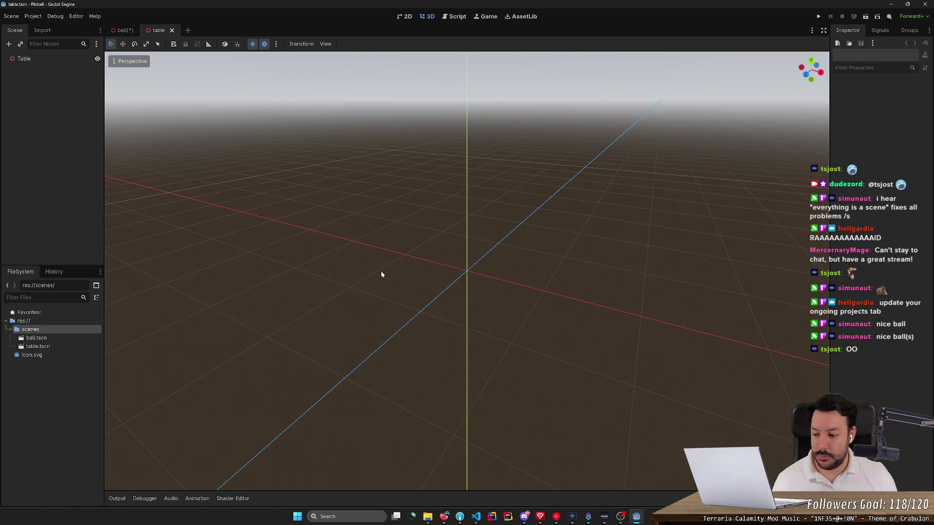
- Tilt the view toward the grid and start adding a node to the Table root
scroll(380, 271, up, 2)
drag(381, 271, 369, 209)
key(s)
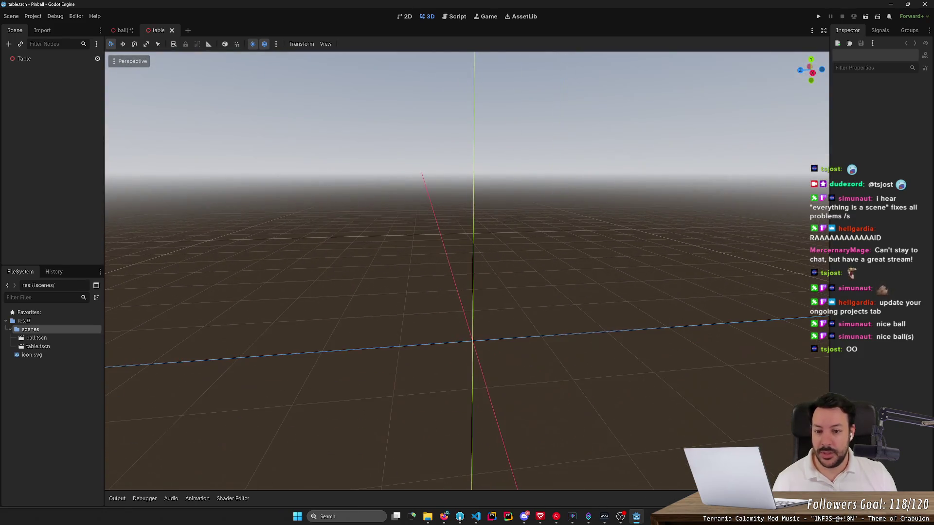
click(22, 59)
click(10, 46)
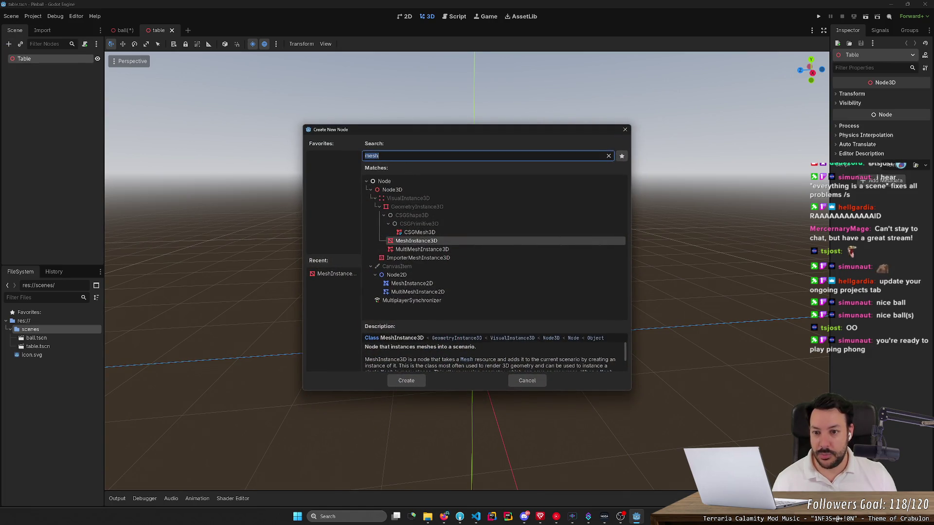
- Add a MeshInstance3D under Table, rename it Floor, and open its Mesh choices
double_click(408, 242)
key(F2)
key(Return)
key(shift+Right)
key(shift+Right)
key(shift+Right)
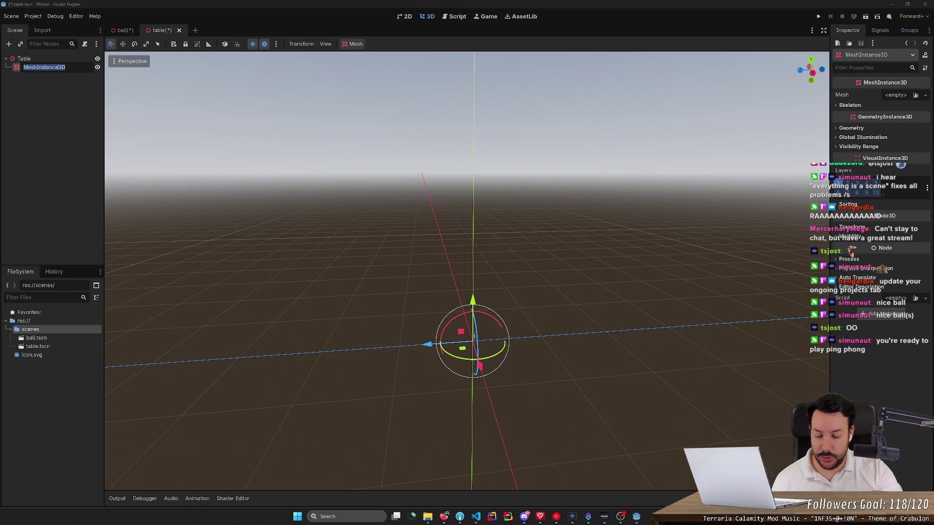
text(Floor)
key(Return)
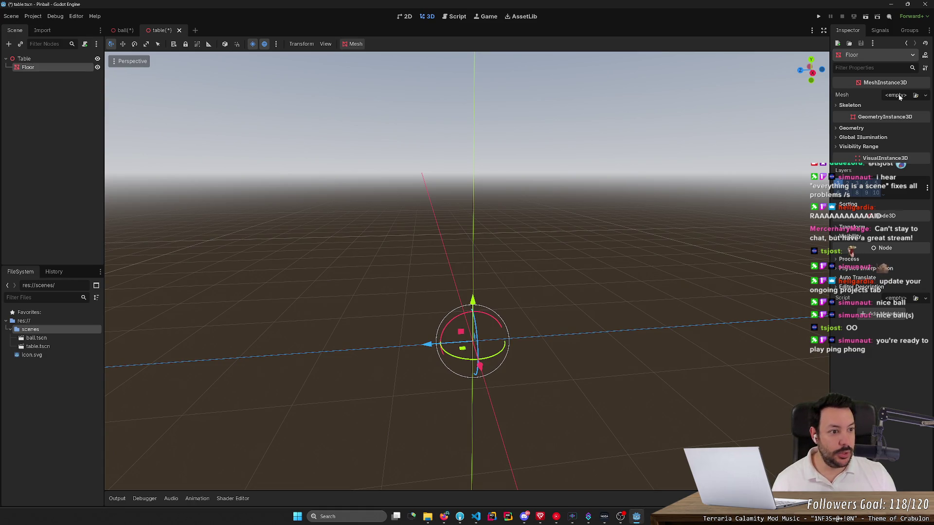
click(899, 96)
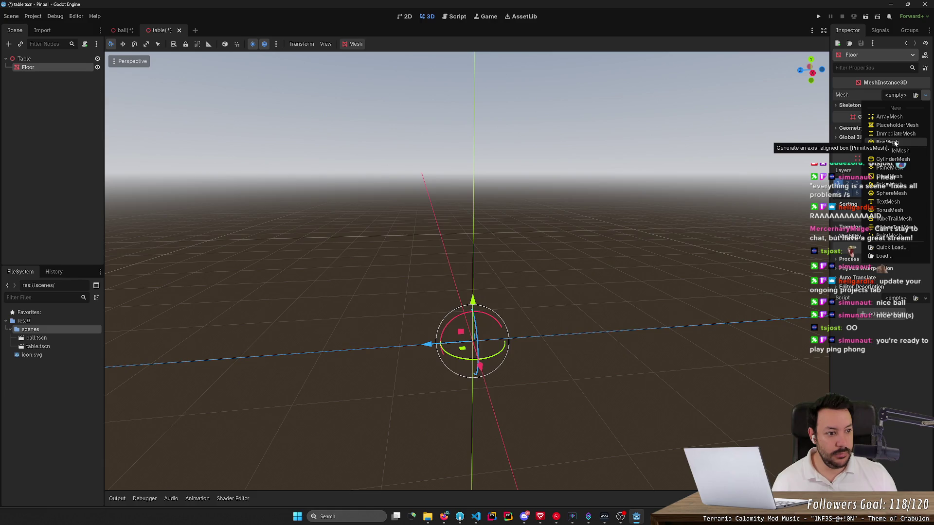
- Give Floor a PlaneMesh lying flat with X rotation 0, centred in view
click(888, 168)
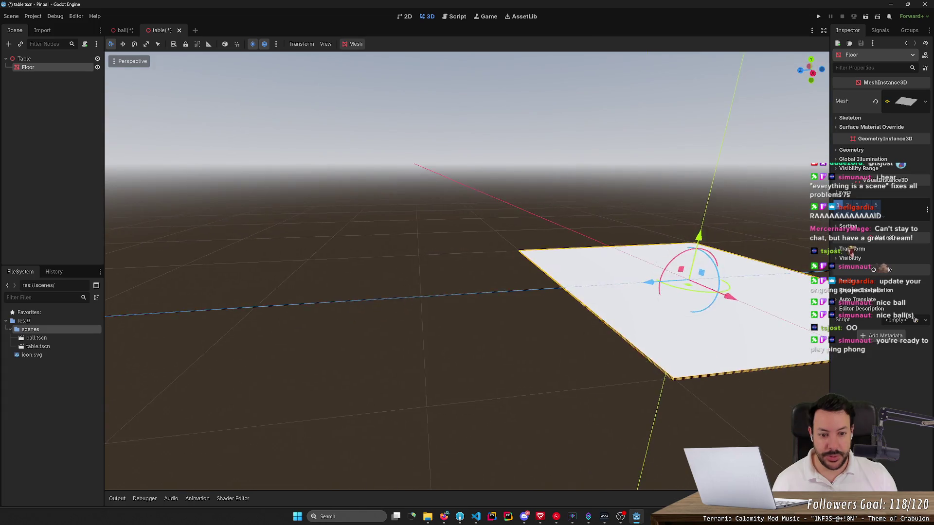
drag(593, 278, 587, 326)
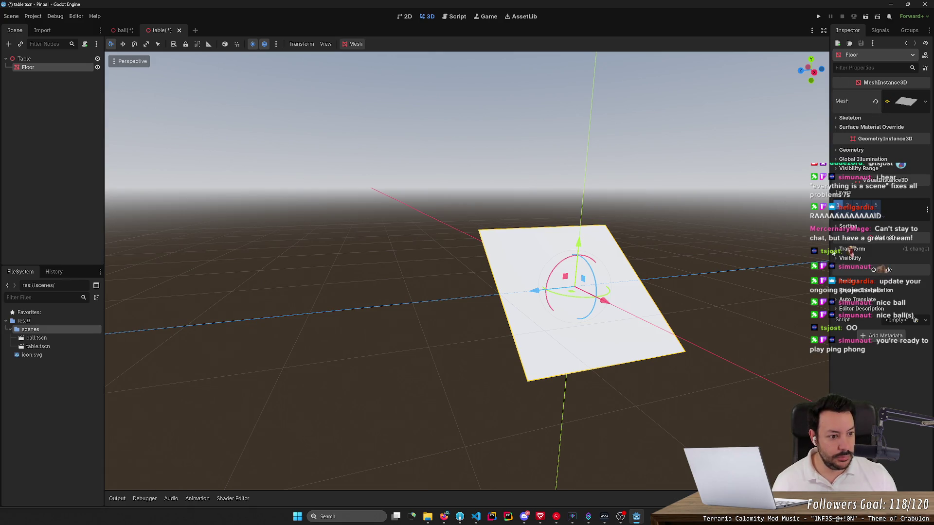
click(849, 249)
text(0)
key(Return)
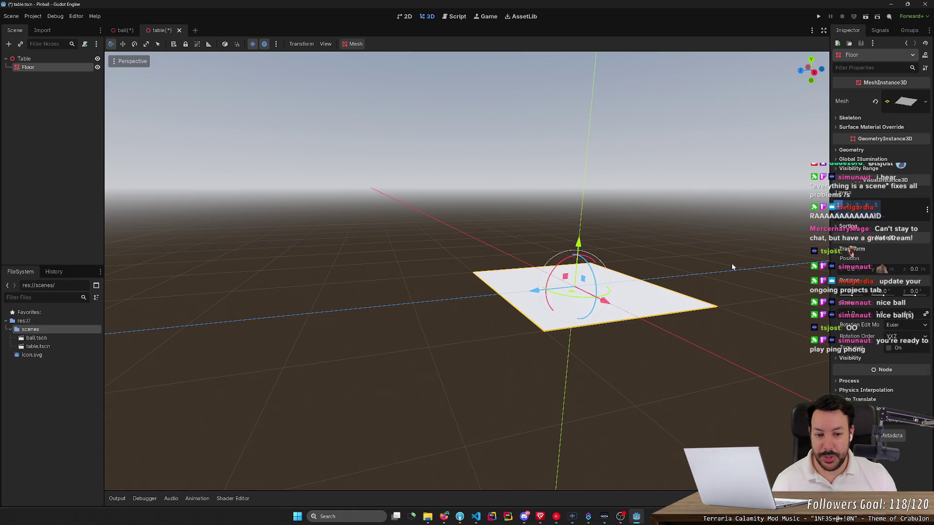
key(f)
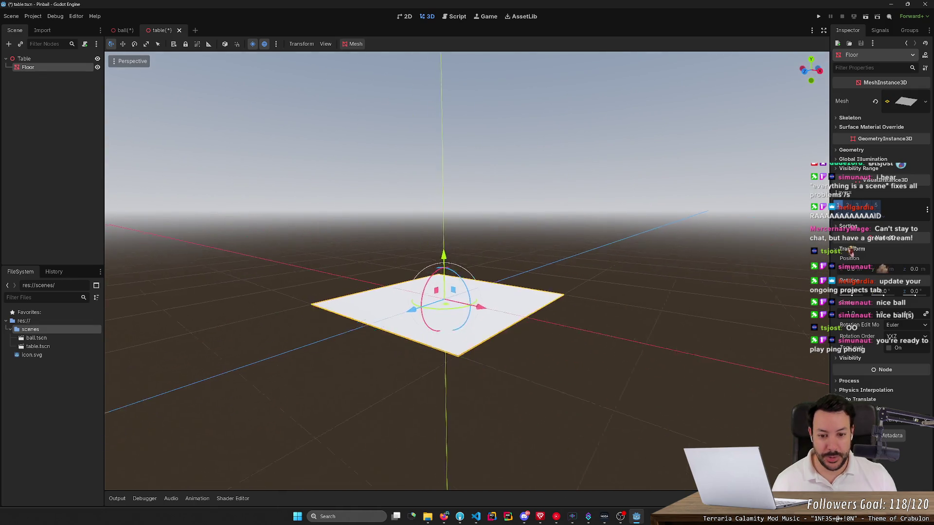
- Browse the Inspector sections and open new-material choices for the surface override slot
click(835, 128)
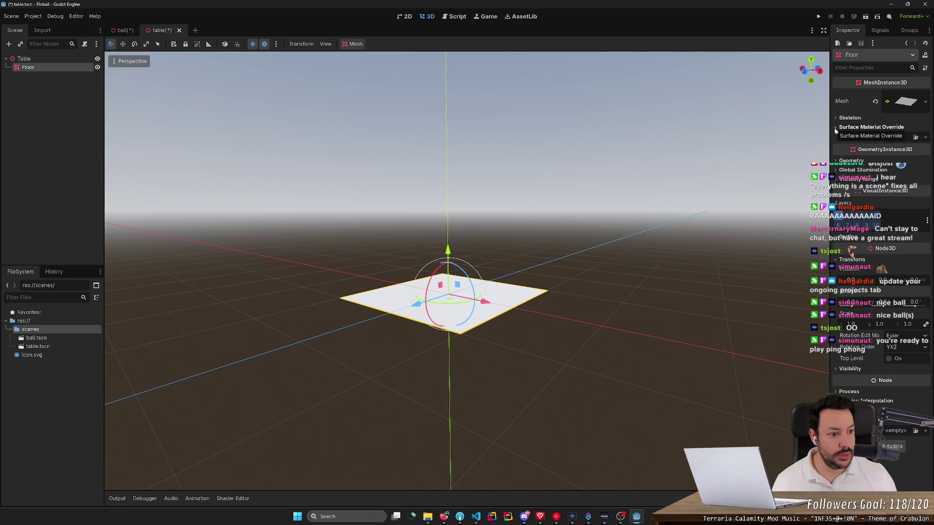
click(836, 127)
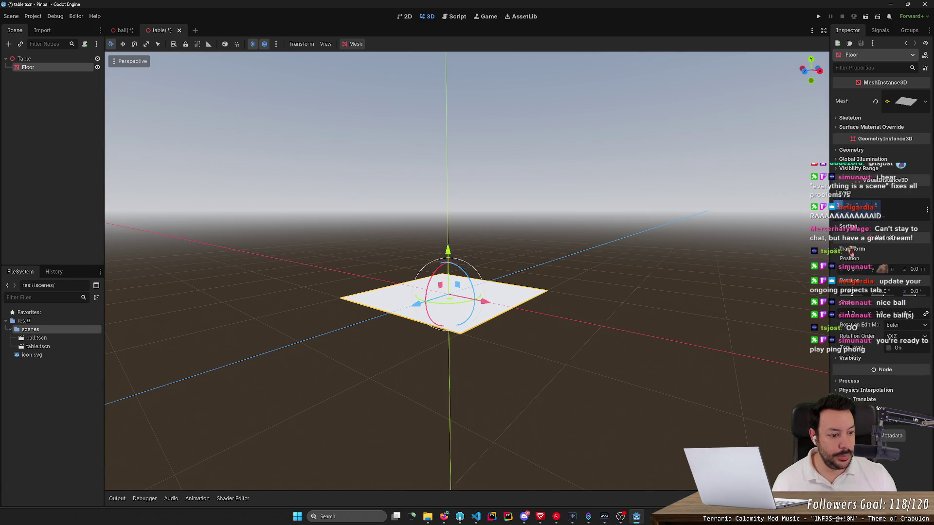
click(836, 390)
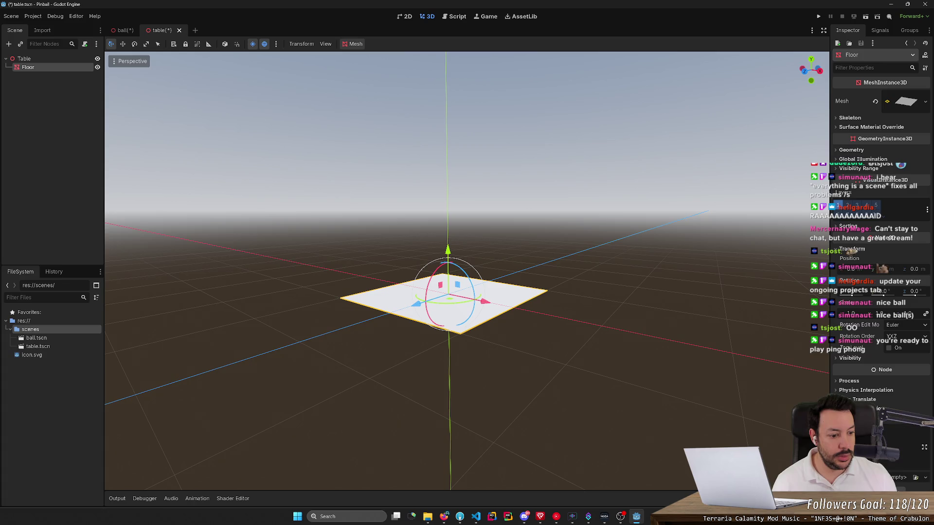
click(834, 390)
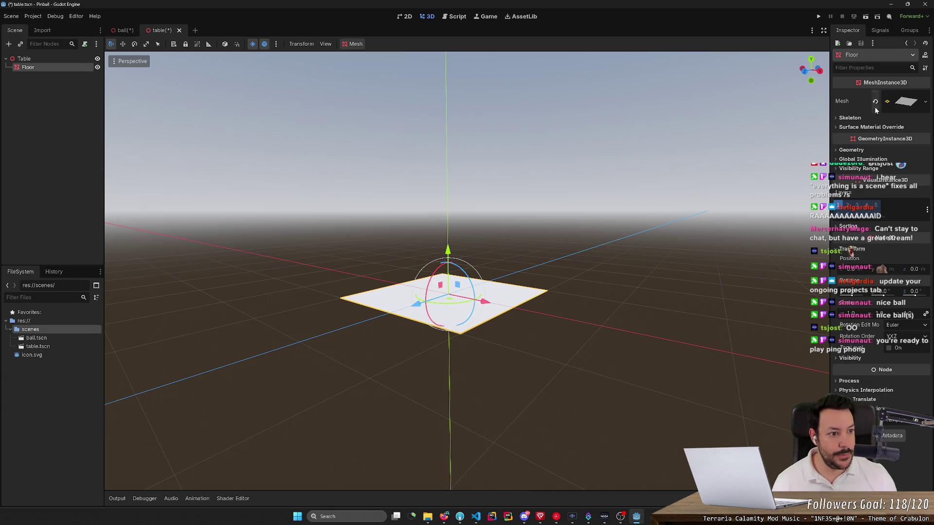
click(905, 101)
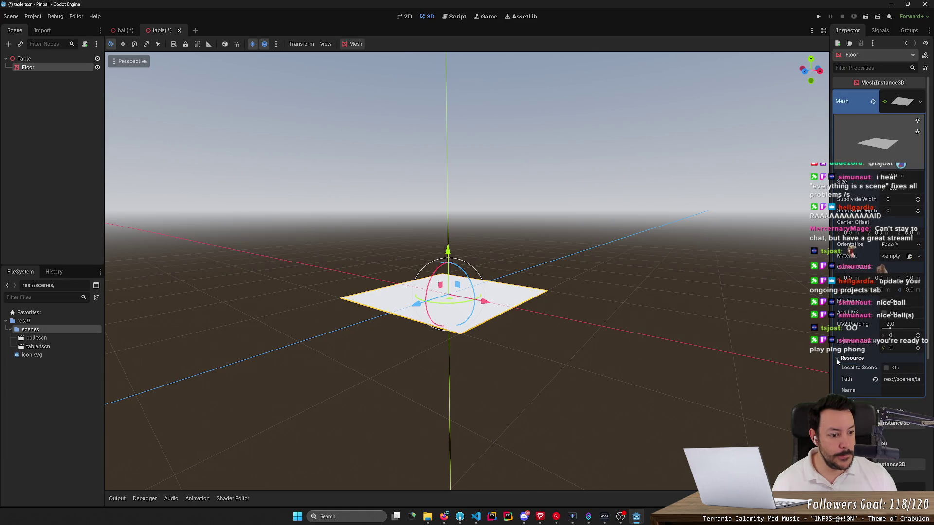
click(920, 102)
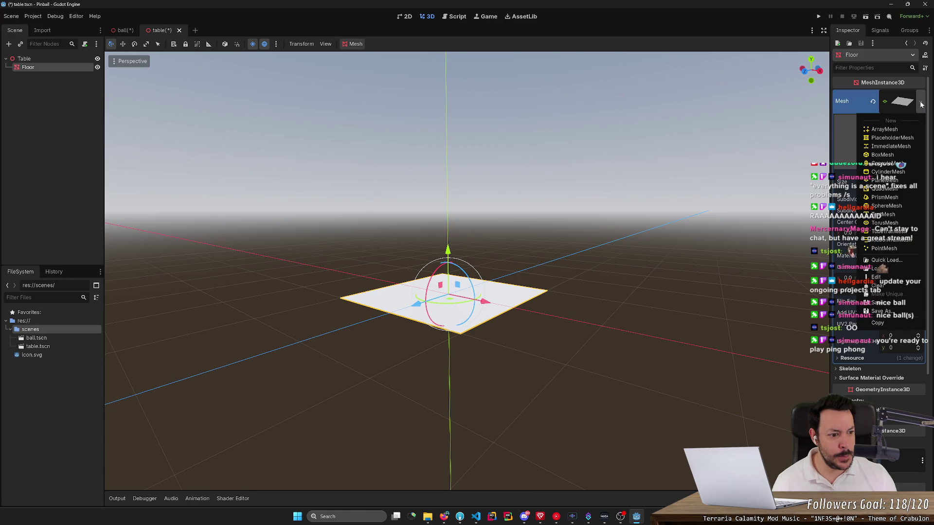
click(911, 107)
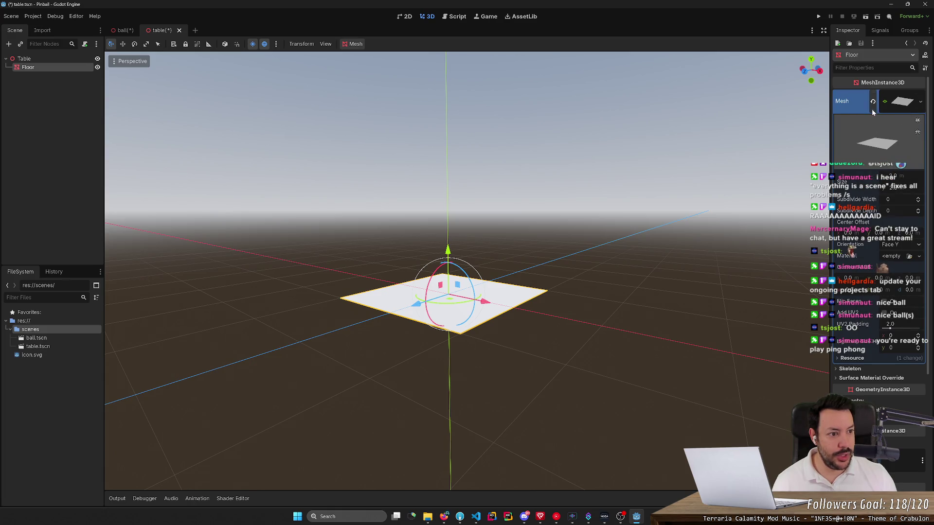
click(834, 377)
click(898, 391)
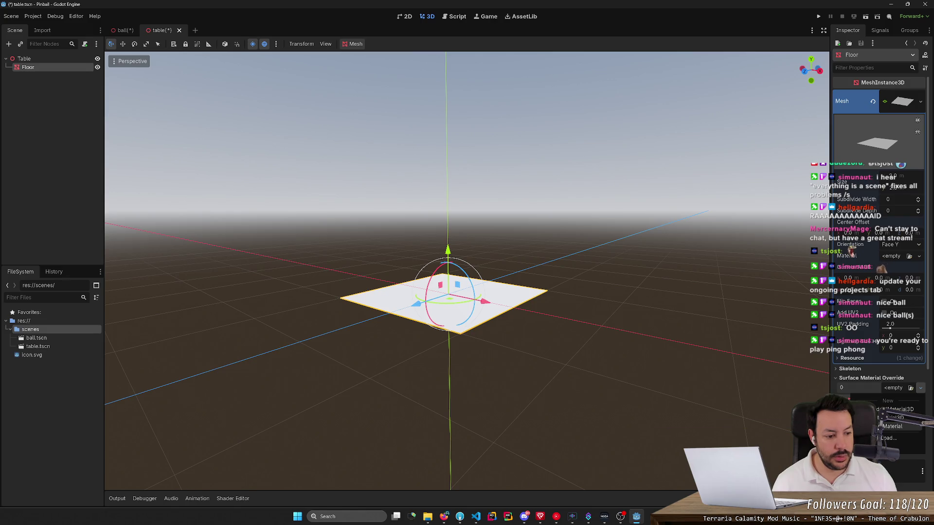
- Create a StandardMaterial3D override on Floor with dark grey (RGB 35) albedo
key(Escape)
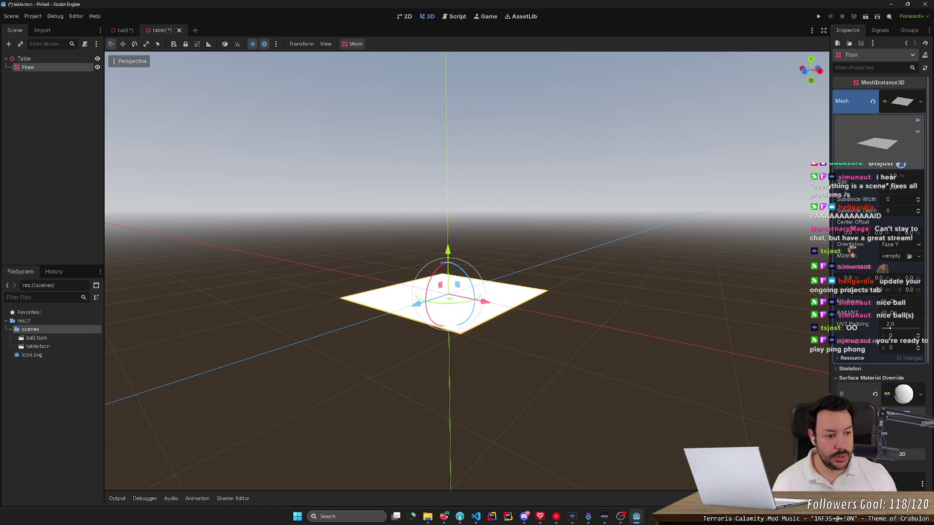
click(888, 394)
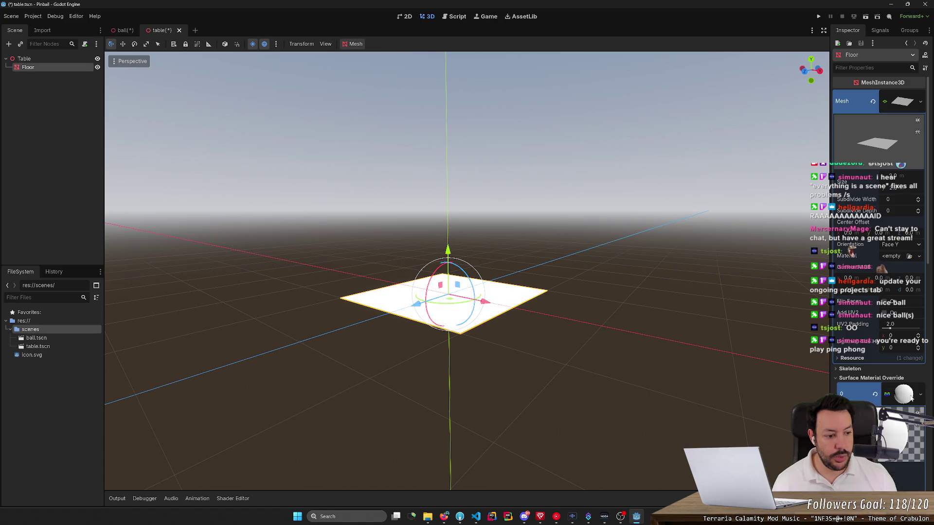
scroll(888, 394, down, 5)
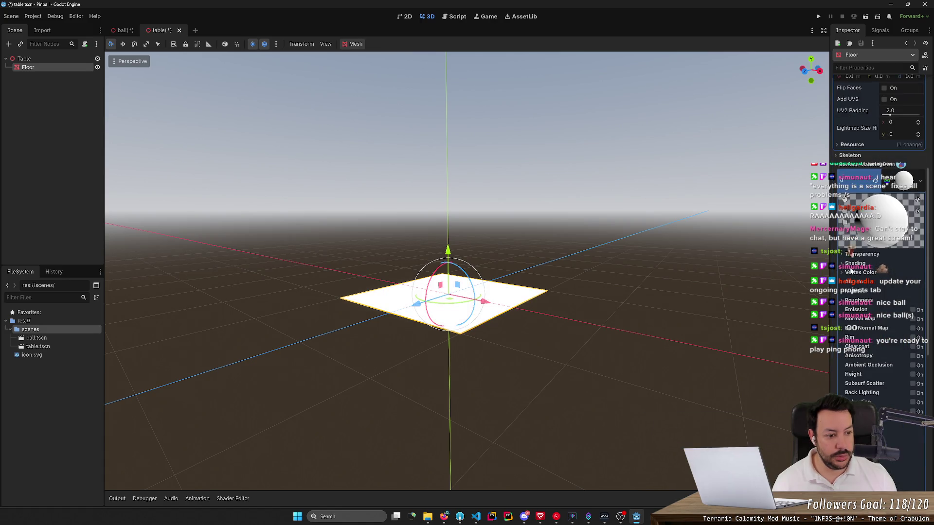
scroll(851, 276, down, 4)
scroll(846, 219, up, 2)
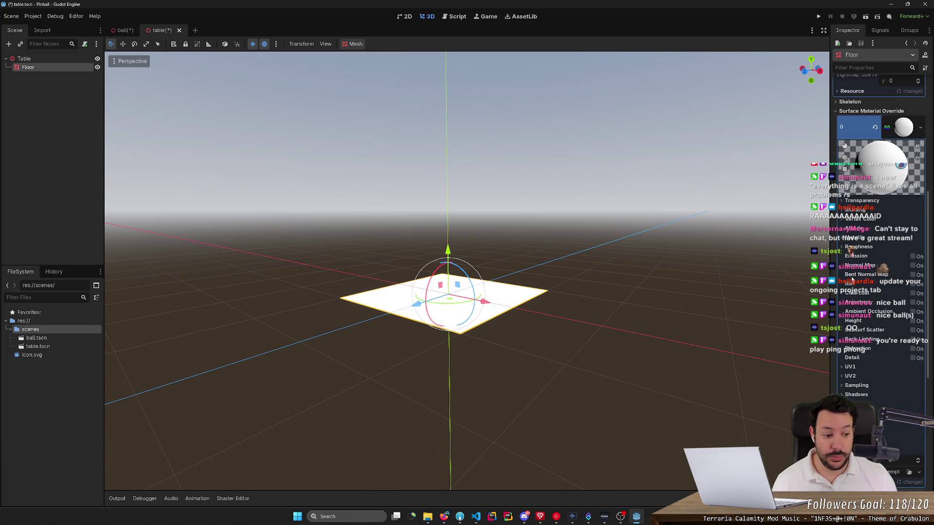
click(843, 219)
click(844, 220)
click(844, 230)
click(900, 239)
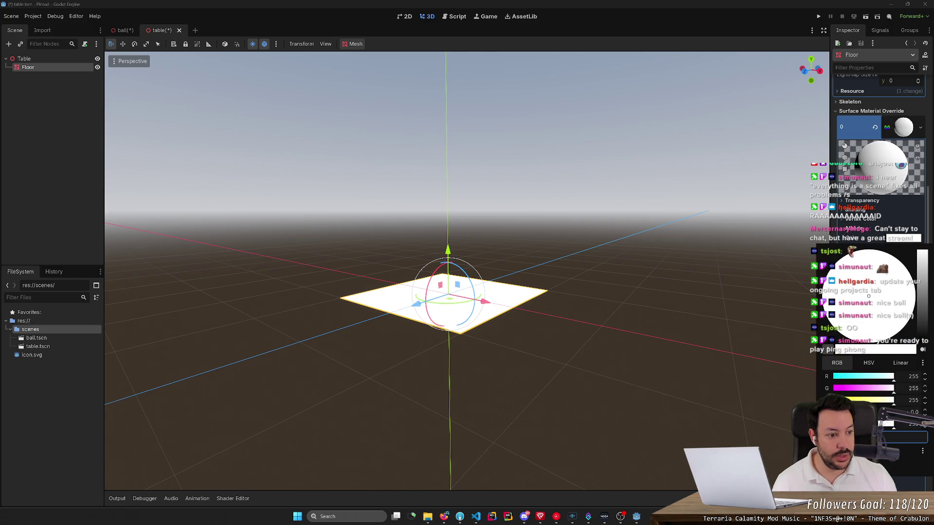
mouse_move(926, 300)
mouse_down()
mouse_move(927, 319)
mouse_move(927, 292)
mouse_move(930, 326)
mouse_up()
click(806, 342)
- Stretch the Floor plane along X and Z with the scale tool into a long rectangle
mouse_move(805, 342)
mouse_down()
mouse_move(719, 292)
mouse_move(651, 305)
mouse_up()
key(e)
key(w)
key(r)
drag(527, 239, 690, 401)
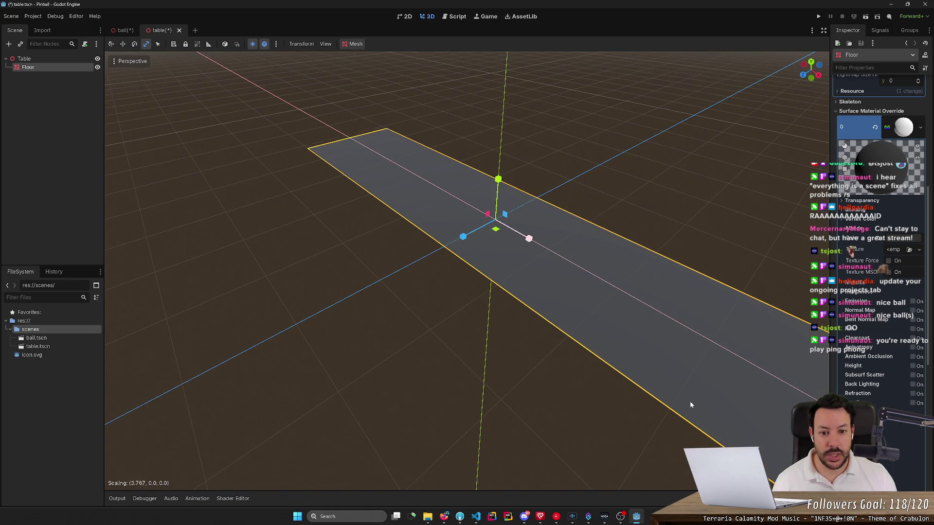
mouse_move(463, 236)
mouse_down()
mouse_move(365, 351)
mouse_move(321, 377)
mouse_move(271, 452)
mouse_move(320, 423)
mouse_move(198, 505)
mouse_up()
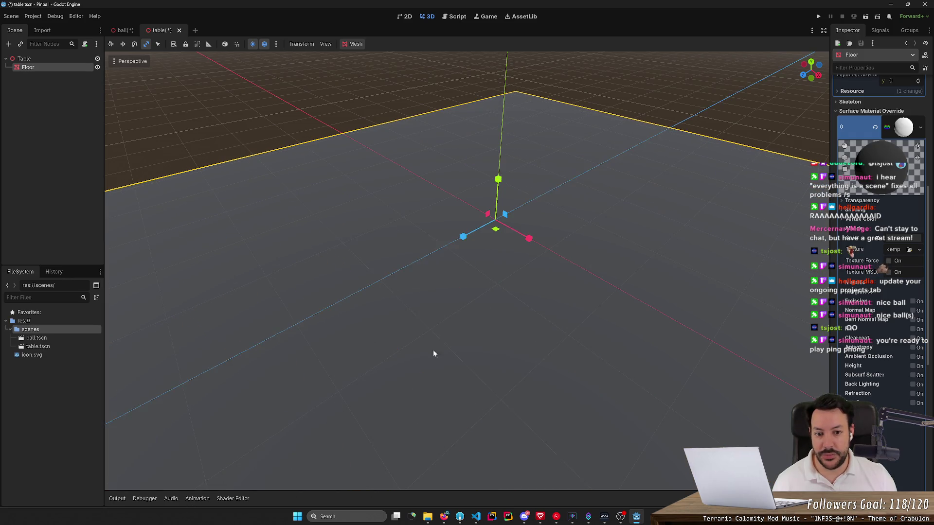
scroll(438, 346, down, 5)
mouse_move(526, 279)
mouse_down()
mouse_move(515, 296)
mouse_move(632, 428)
mouse_move(520, 299)
mouse_up()
drag(442, 273, 428, 297)
mouse_move(515, 276)
mouse_down()
mouse_move(540, 318)
mouse_move(594, 301)
mouse_move(595, 291)
mouse_move(594, 311)
mouse_up()
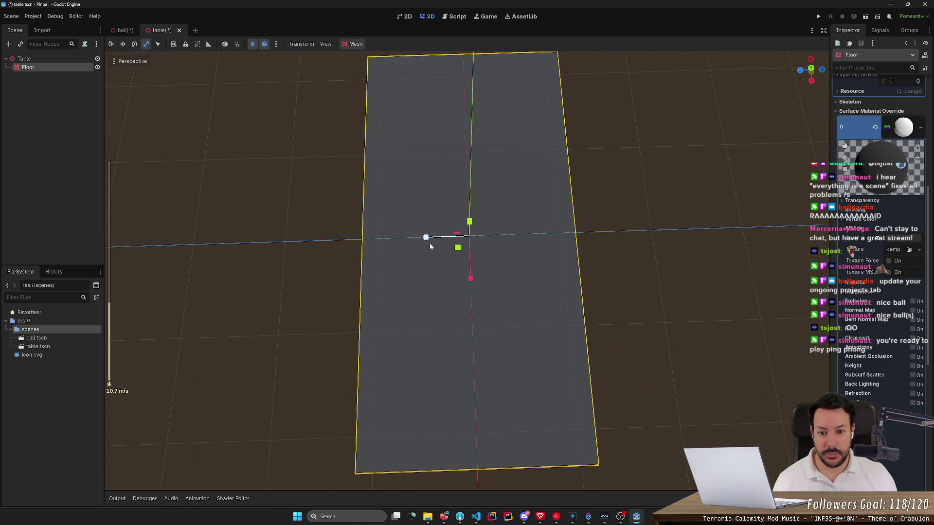
- Orbit to a lower front view and reselect the Floor mesh
scroll(430, 246, down, 3)
click(246, 222)
drag(245, 222, 262, 209)
mouse_move(467, 272)
mouse_down()
mouse_move(438, 301)
mouse_move(438, 292)
mouse_up()
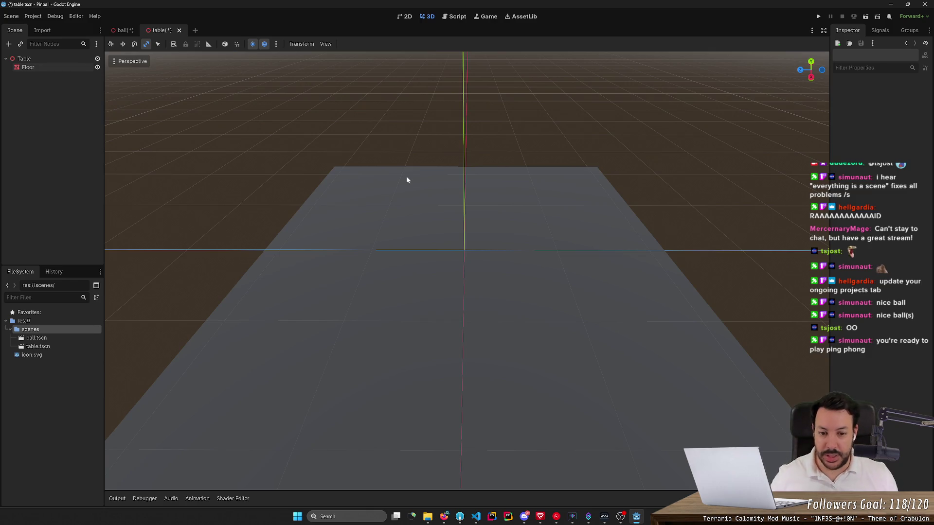
click(421, 187)
scroll(421, 185, up, 3)
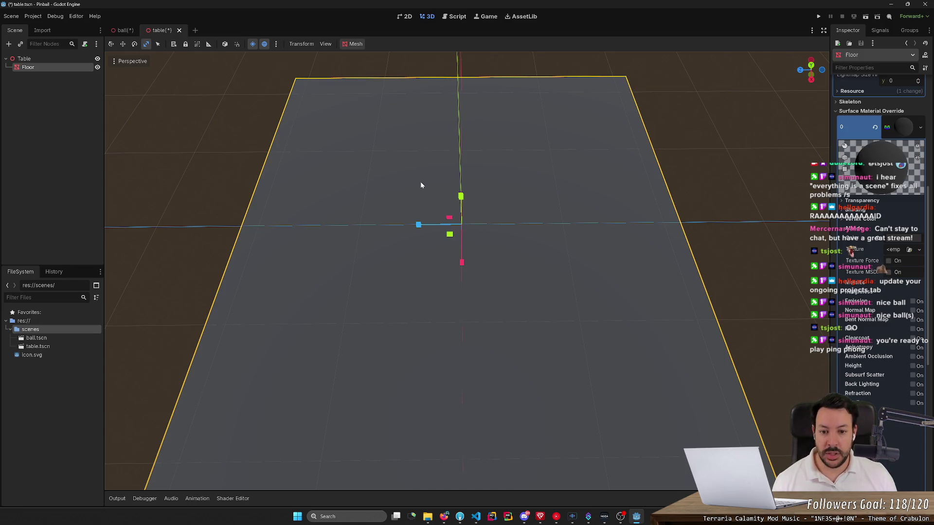
scroll(421, 185, down, 4)
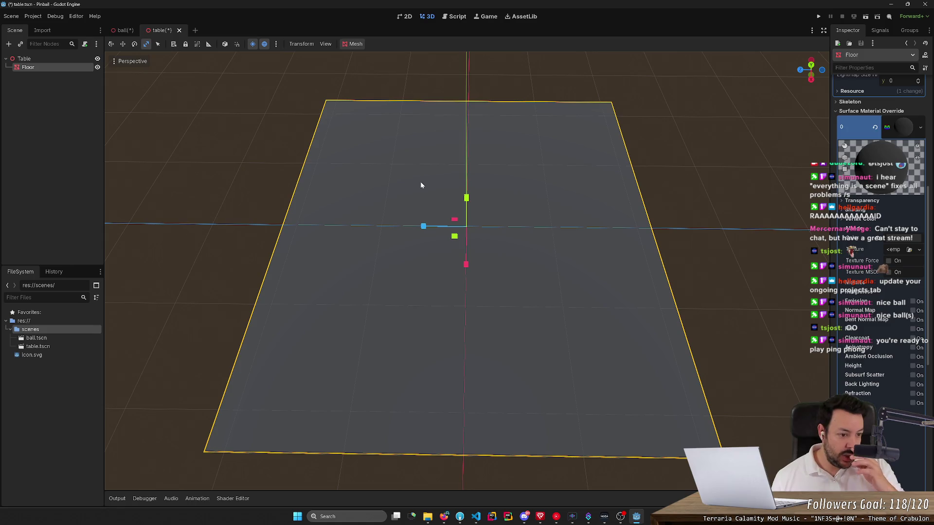
right_click(40, 68)
click(28, 77)
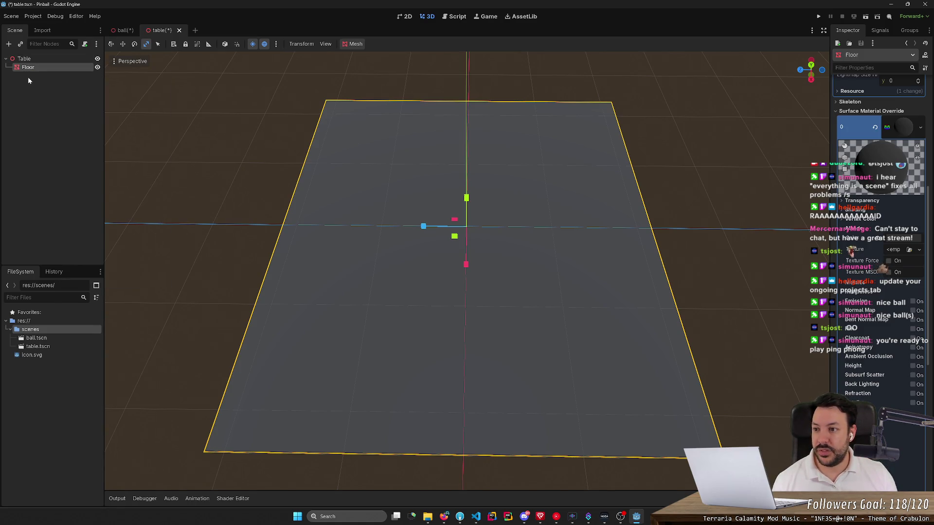
- Start adding a child node to Floor, searching 'coll'
right_click(45, 68)
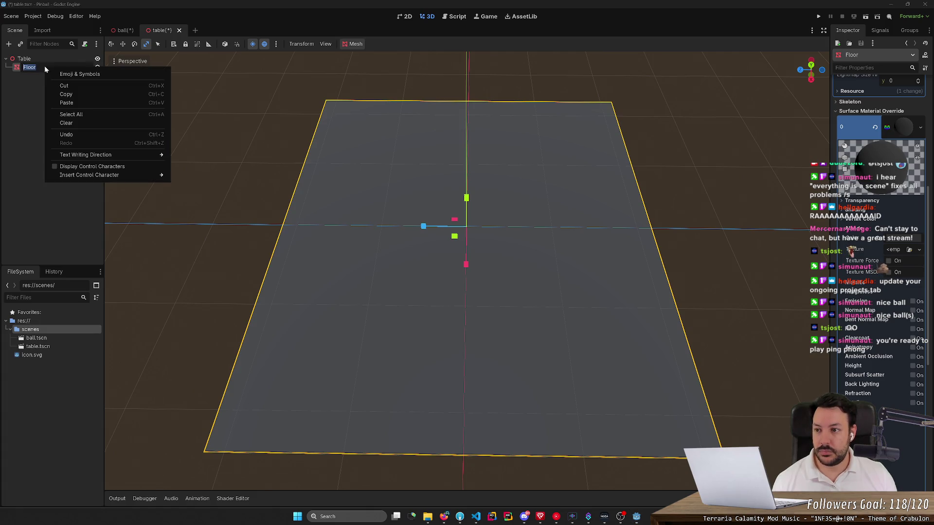
click(26, 84)
right_click(47, 68)
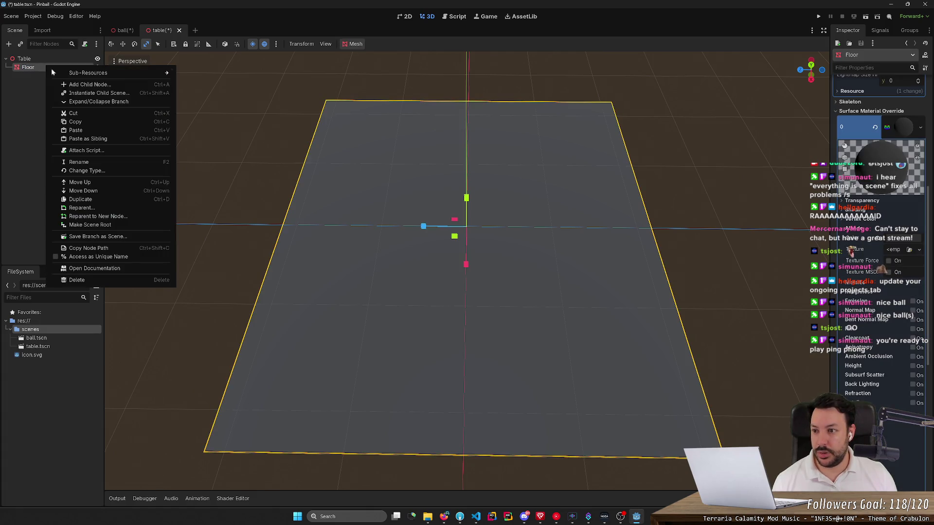
click(53, 86)
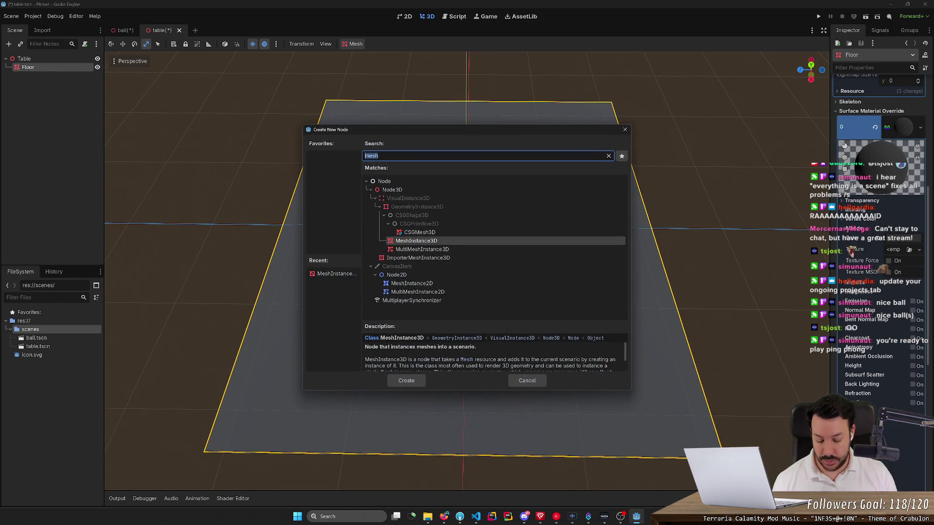
text(coll)
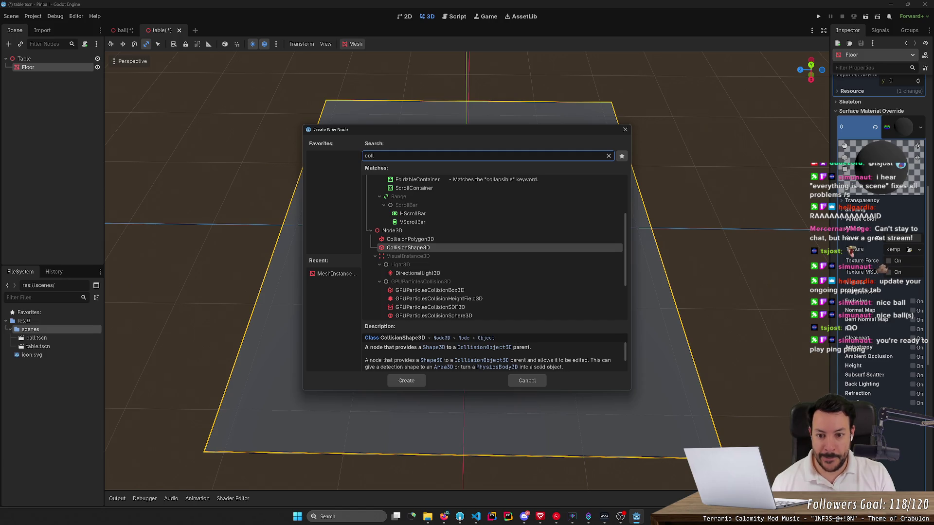
- Compare the collision node types and create a CollisionPolygon3D under Floor
click(410, 239)
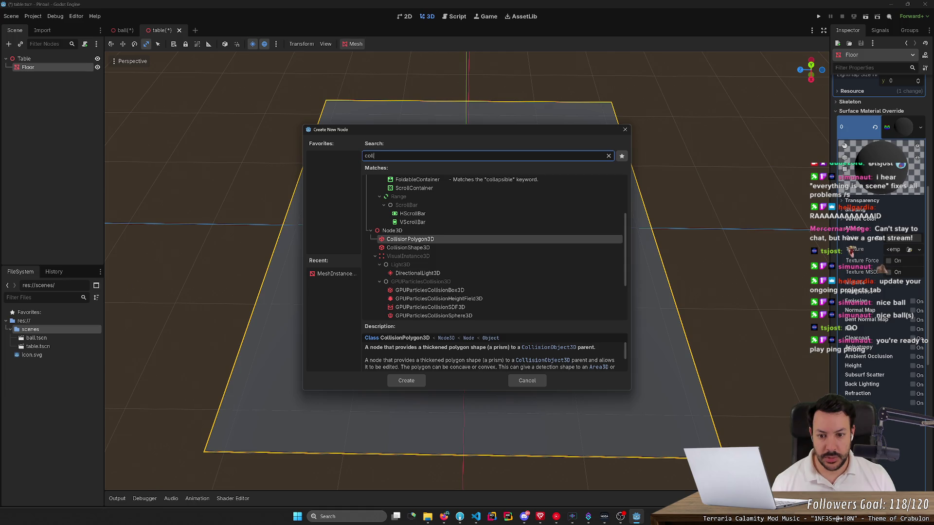
click(409, 248)
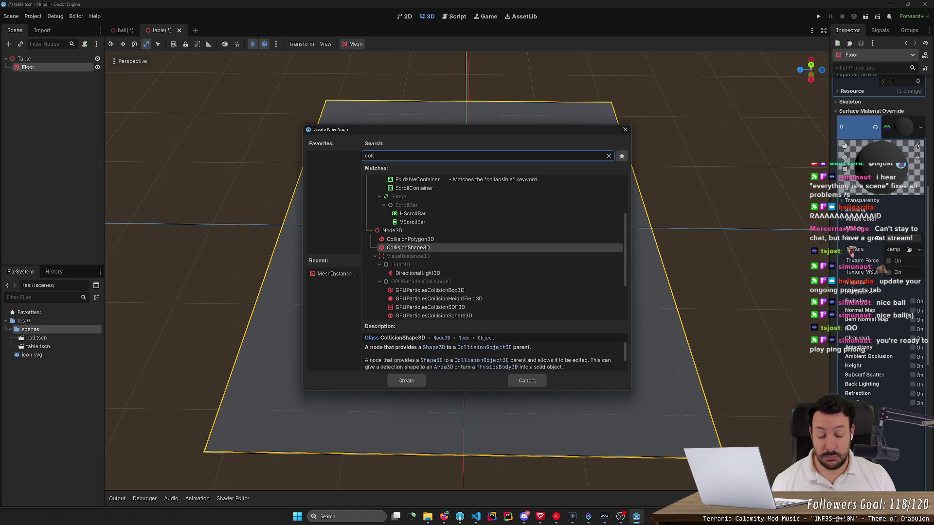
scroll(444, 225, down, 3)
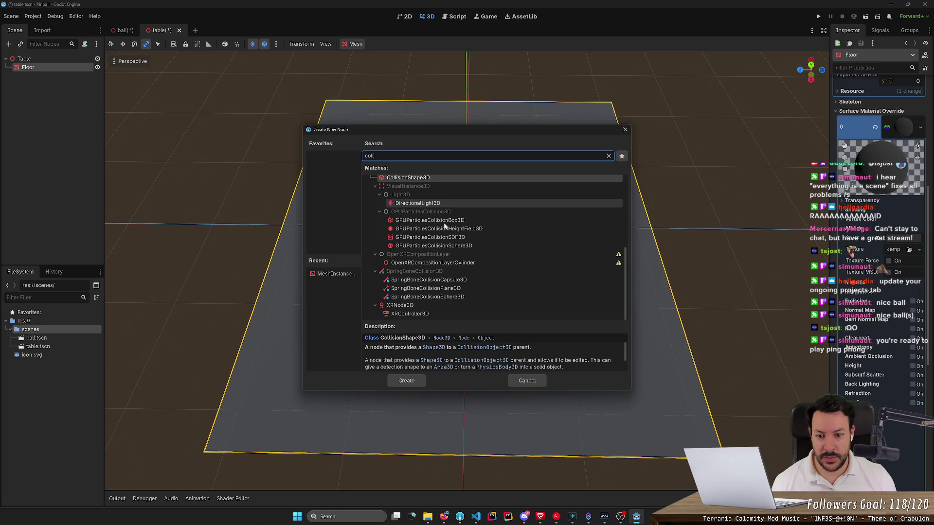
scroll(443, 224, up, 2)
click(419, 204)
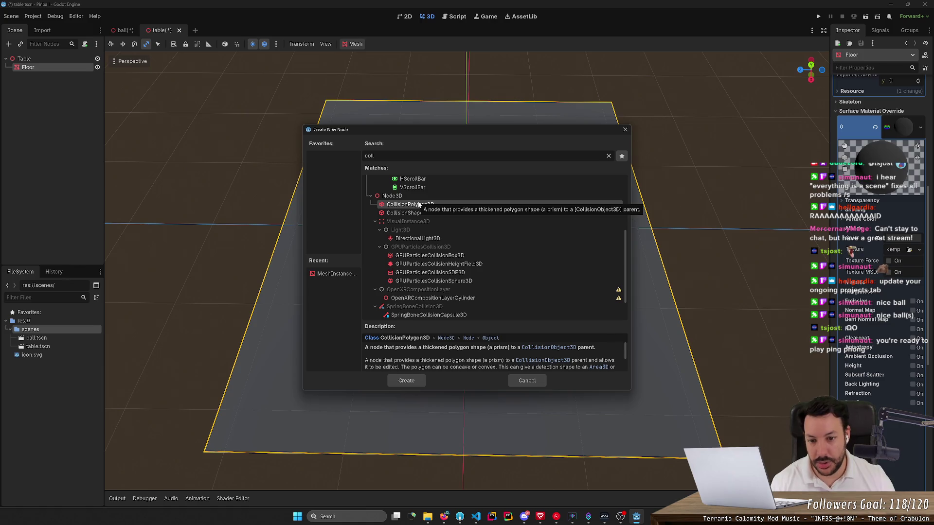
click(412, 213)
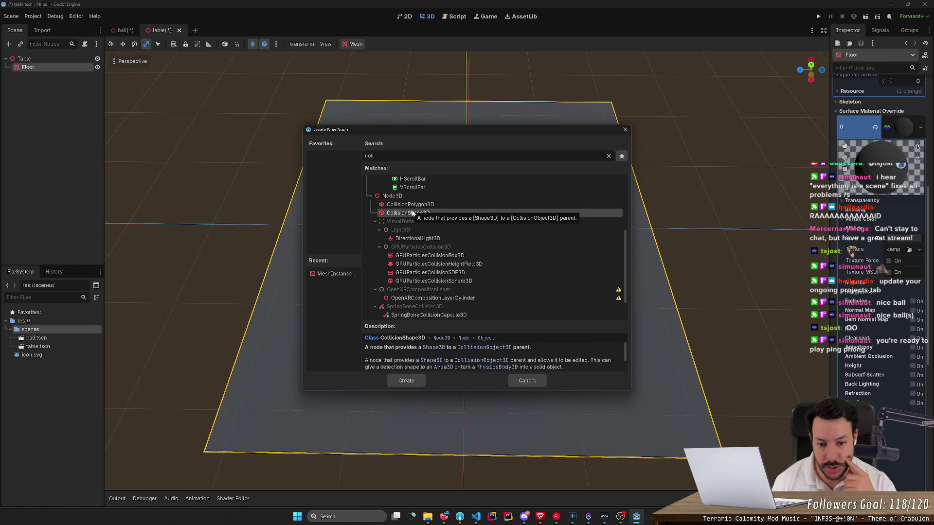
double_click(417, 204)
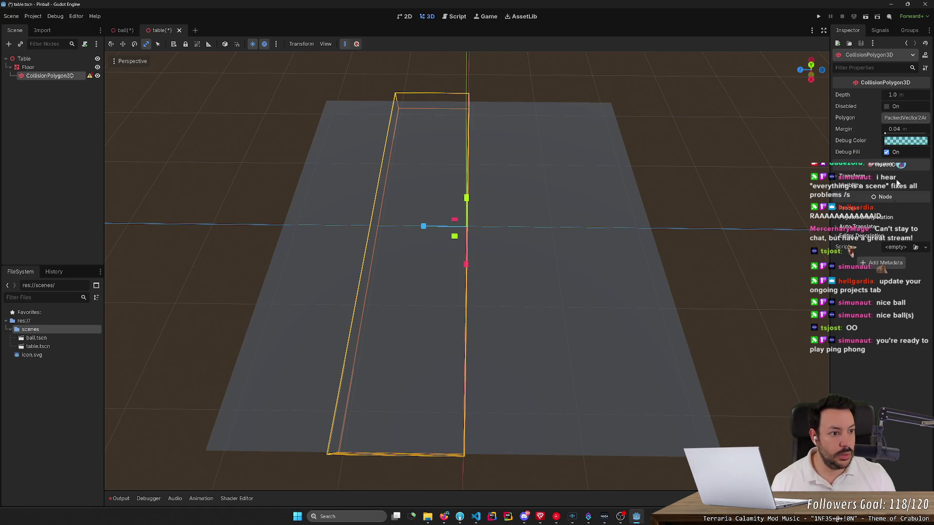
- Set the collision polygon's depth to 1.235 m, keeping margin at 0.04
click(905, 118)
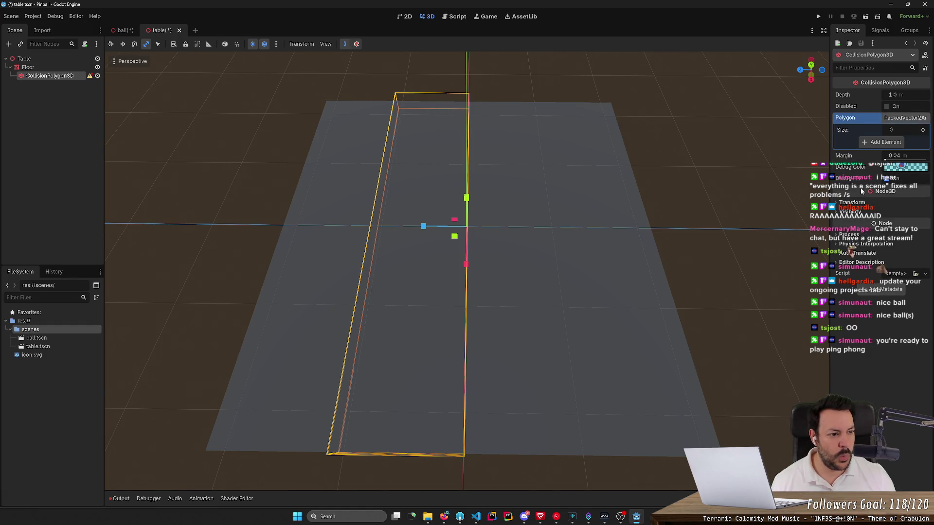
drag(888, 156, 899, 159)
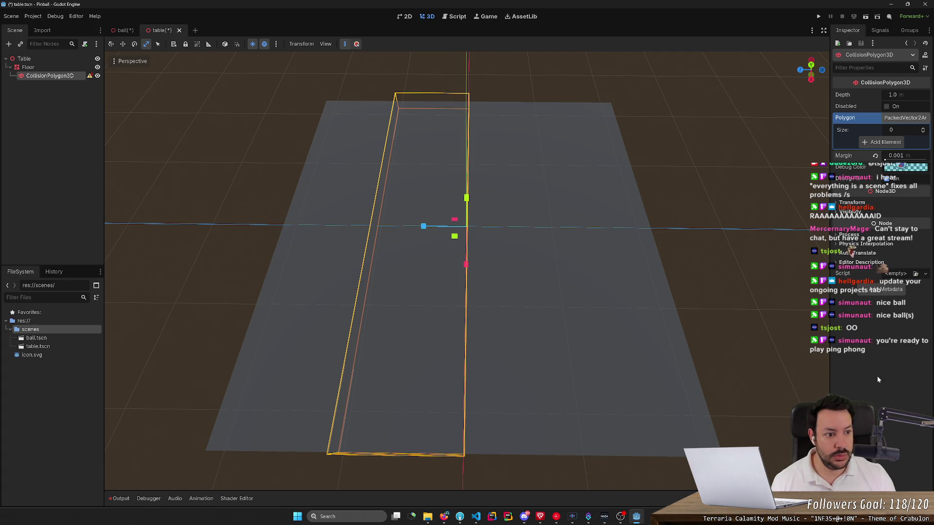
click(875, 156)
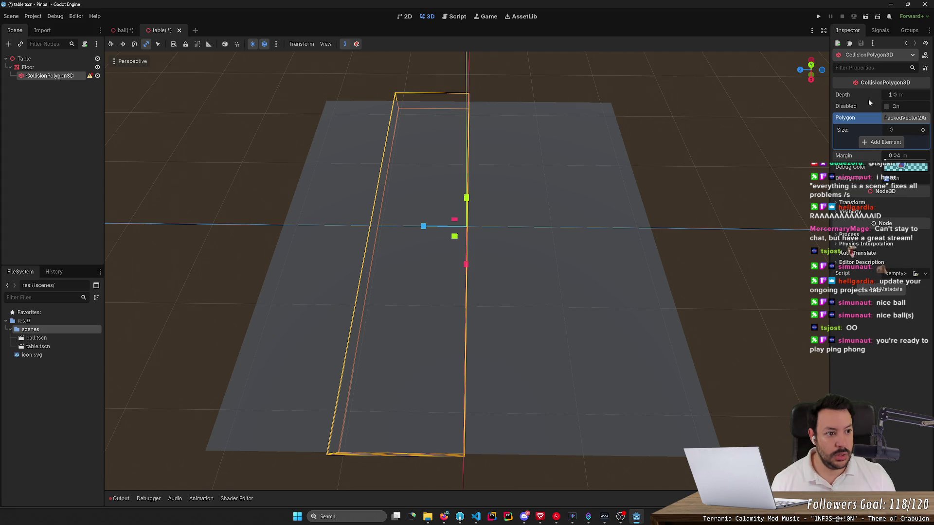
mouse_move(892, 95)
mouse_down()
mouse_move(881, 96)
mouse_move(900, 96)
mouse_move(882, 95)
mouse_move(894, 109)
mouse_up()
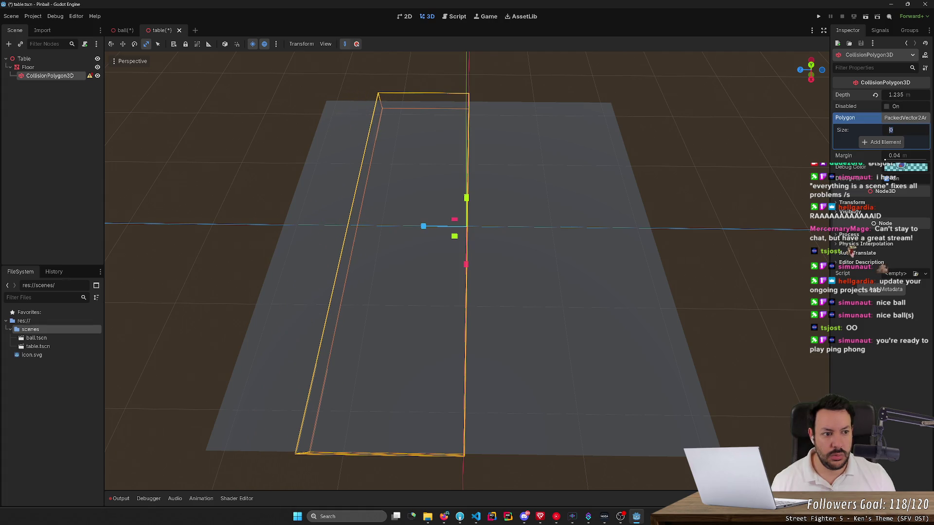
click(906, 119)
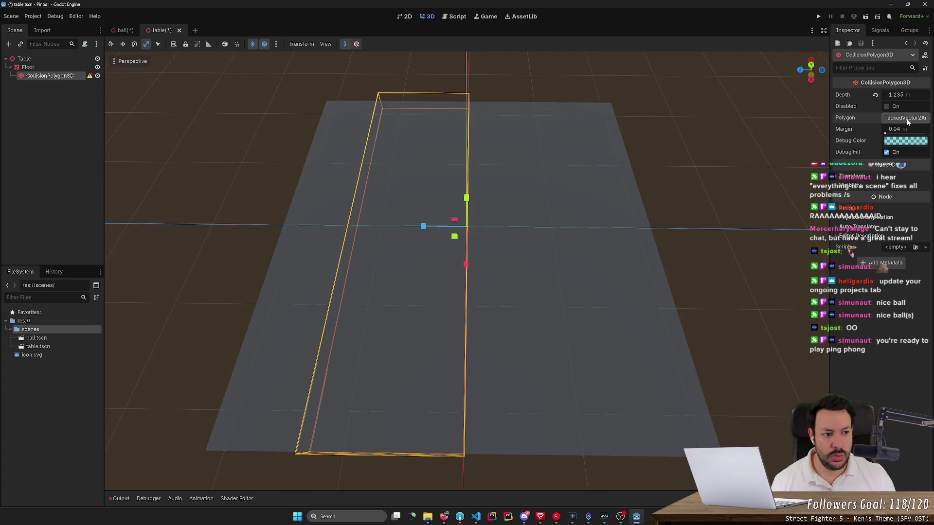
- Orbit down to table level and delete the CollisionPolygon3D
mouse_move(453, 214)
mouse_down()
mouse_move(453, 170)
mouse_move(277, 170)
mouse_up()
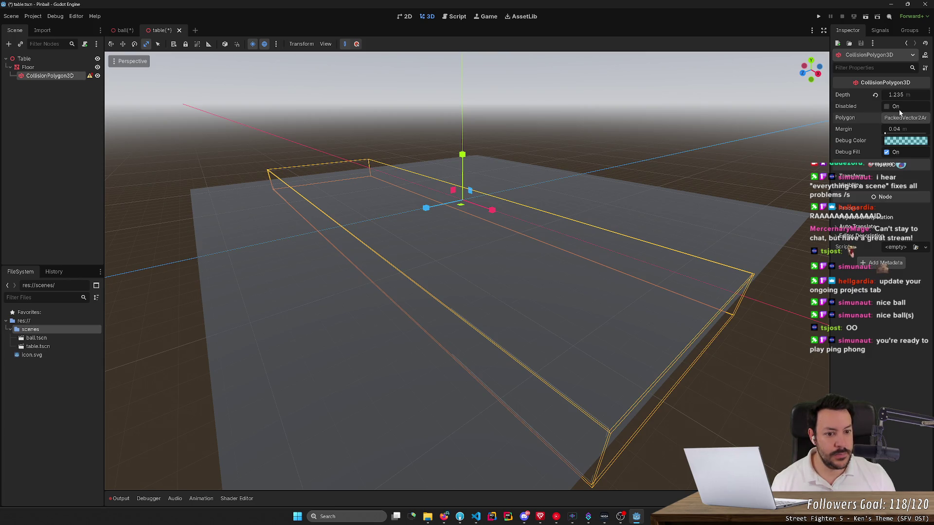
mouse_move(701, 179)
mouse_down()
mouse_move(688, 228)
mouse_move(694, 138)
mouse_move(686, 179)
mouse_up()
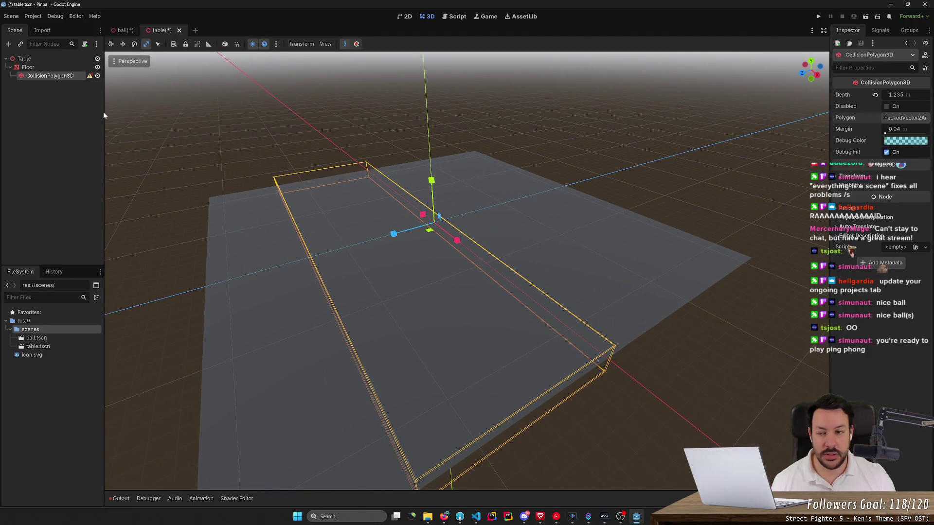
mouse_move(90, 76)
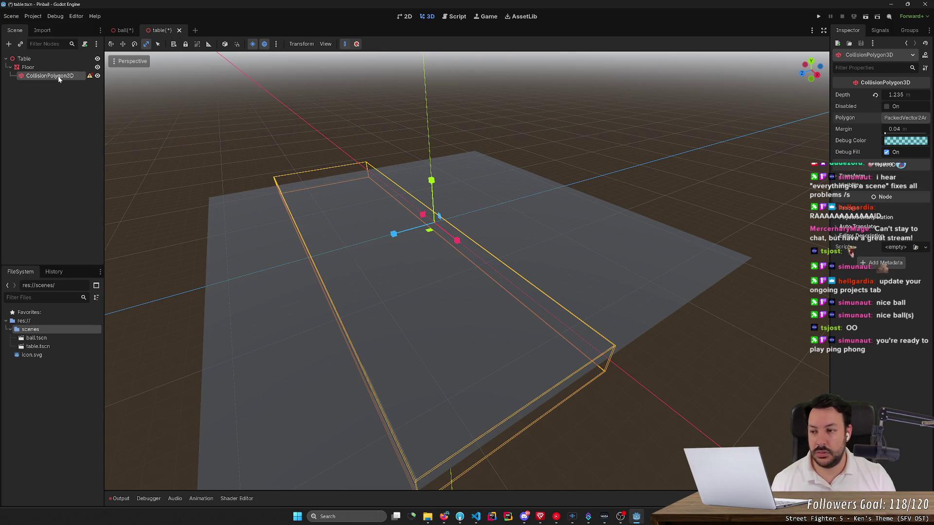
key(Delete)
- Delete Floor's CollisionPolygon3D and add a CollisionShape3D child using a new BoxShape3D
key(Return)
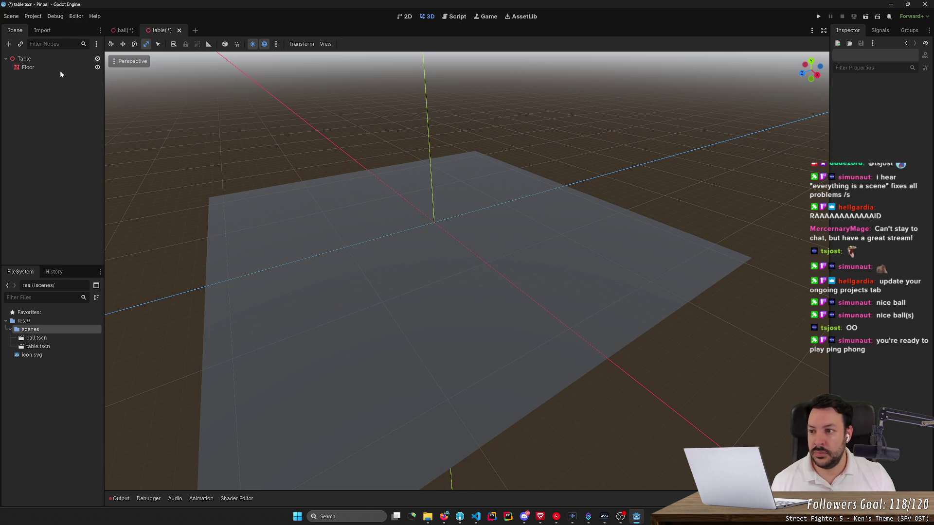
right_click(61, 70)
click(100, 92)
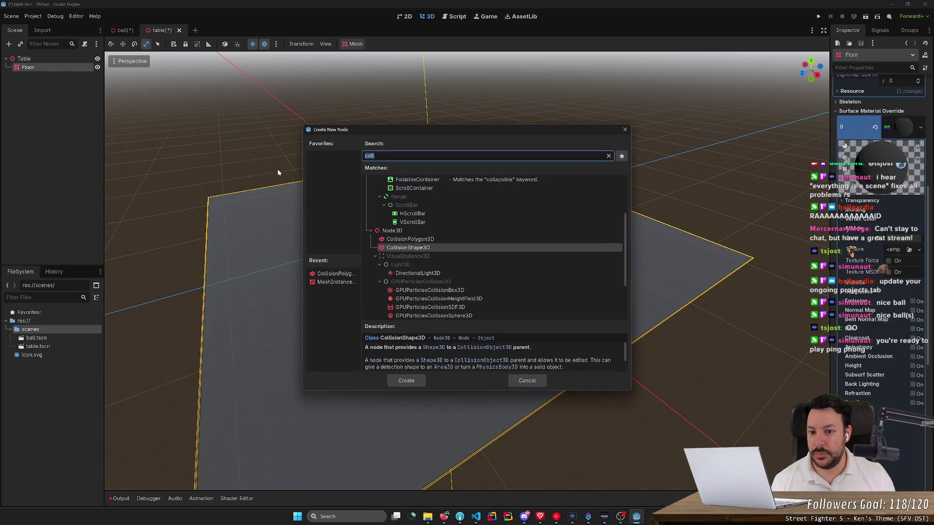
click(432, 241)
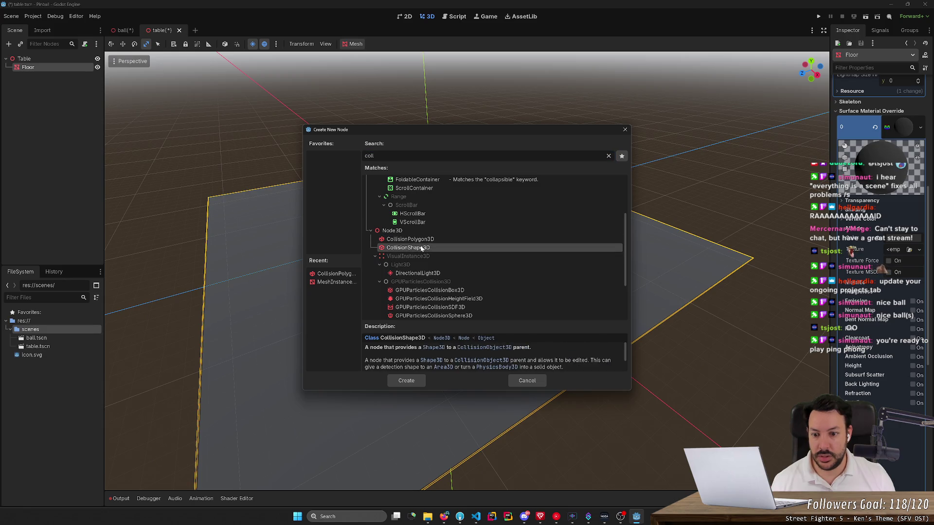
click(422, 249)
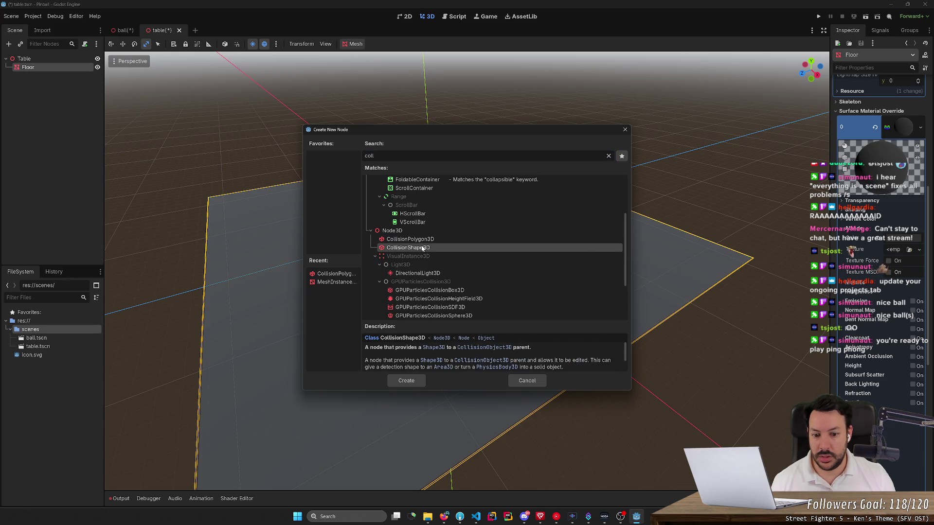
click(406, 380)
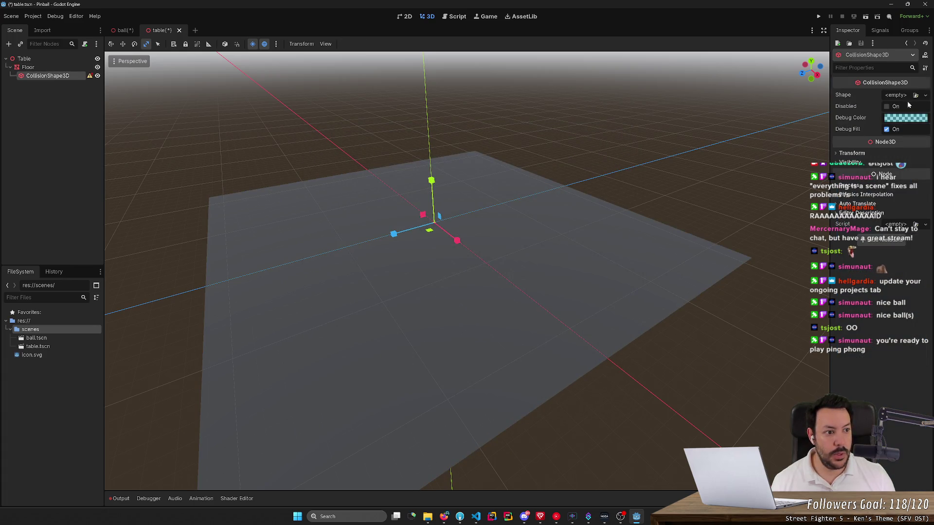
click(924, 95)
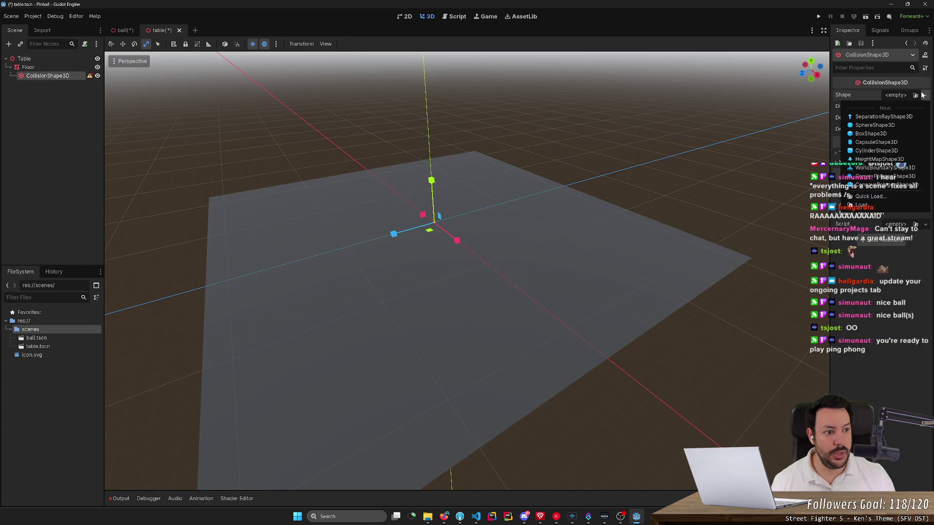
click(871, 133)
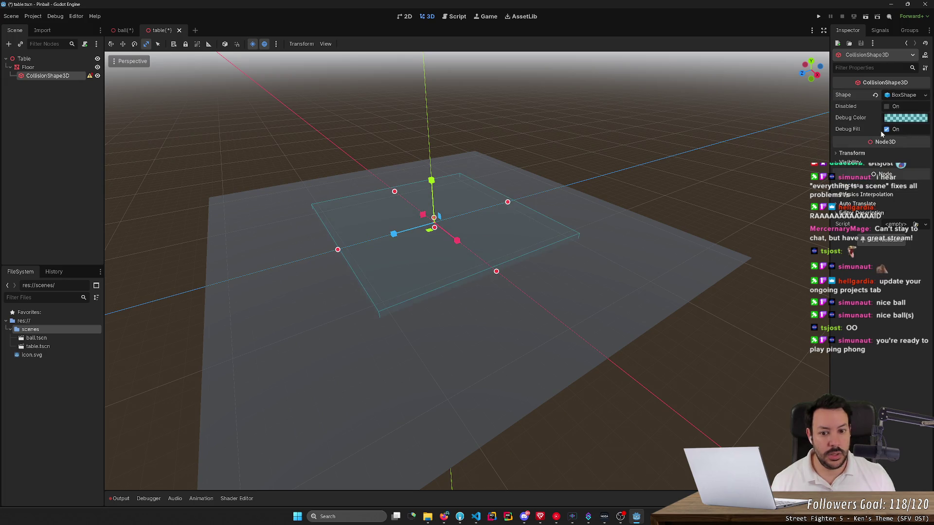
- Stretch the collision box to about 2 along Z and widen it toward the front
mouse_move(337, 250)
mouse_down()
mouse_move(210, 312)
mouse_move(122, 321)
mouse_move(279, 323)
mouse_up()
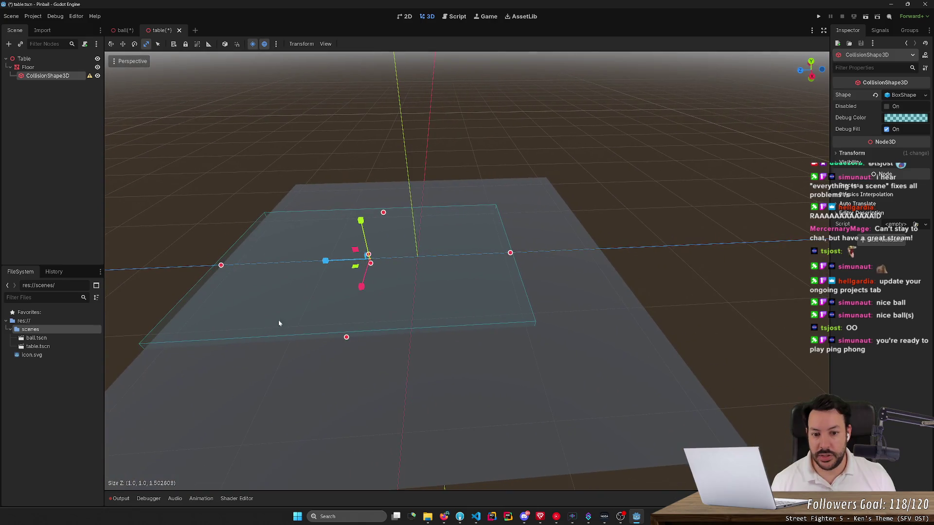
drag(510, 253, 612, 261)
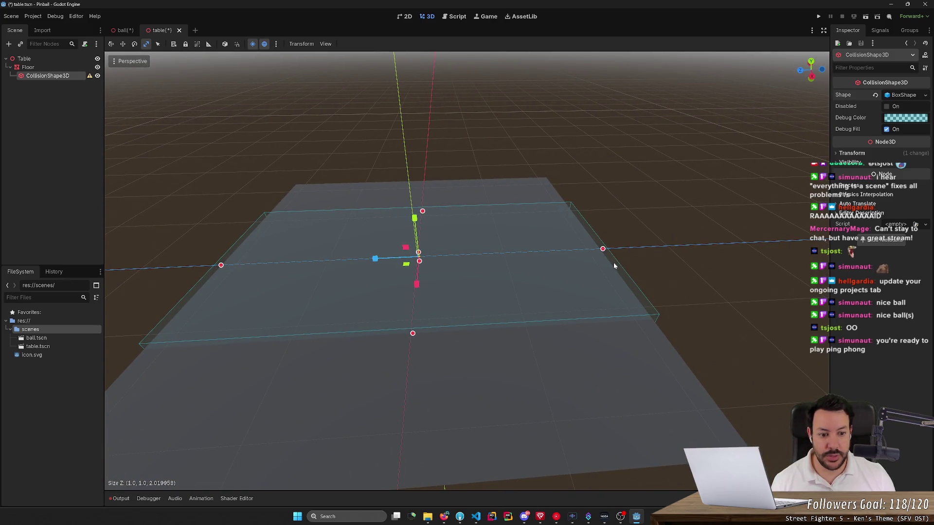
scroll(467, 263, up, 2)
key(a)
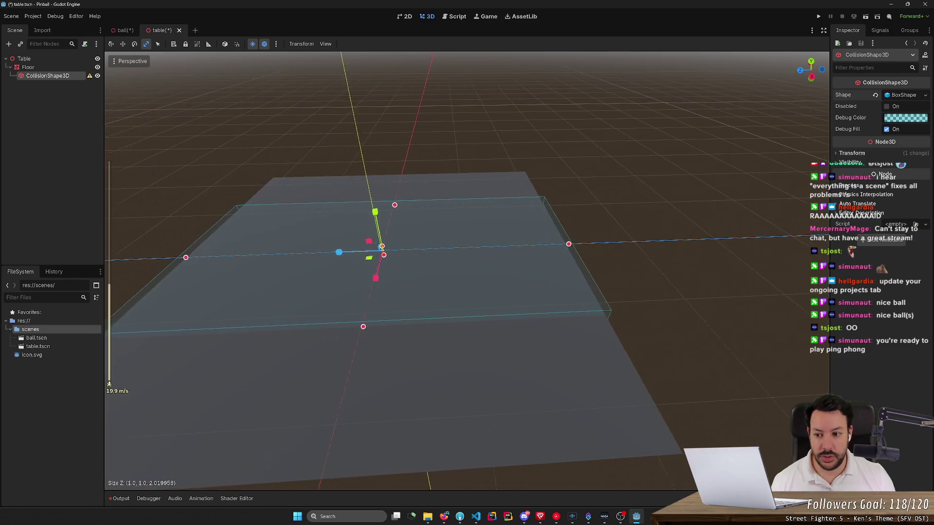
drag(397, 258, 394, 258)
mouse_move(637, 325)
mouse_down()
mouse_move(663, 410)
mouse_move(715, 481)
mouse_up()
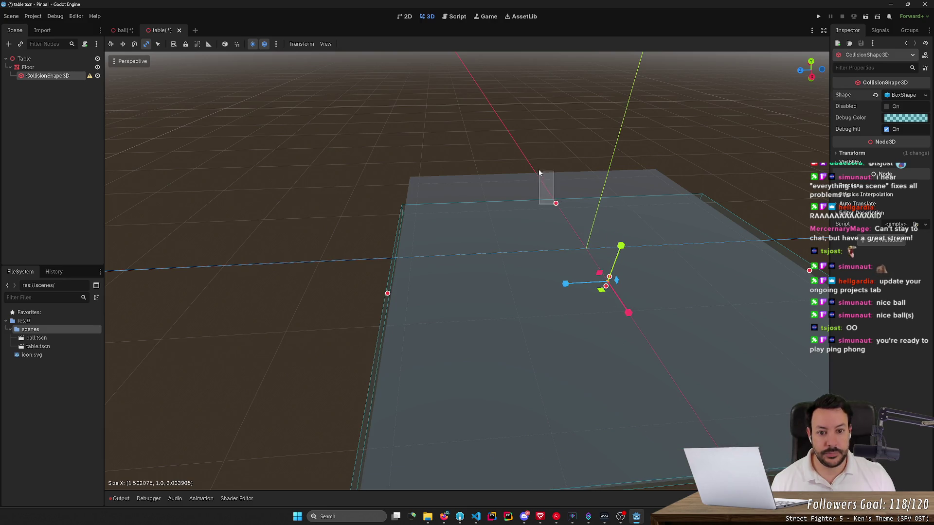
- Check against the Floor mesh, then stretch the back and trim the width to about 2.02 × 1.0 × 2.03
click(551, 202)
click(553, 203)
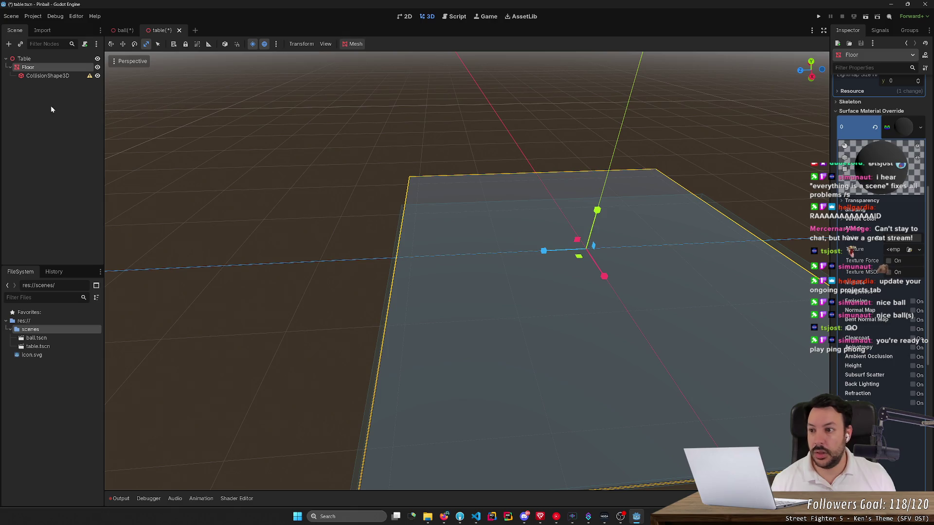
click(47, 75)
drag(556, 202, 534, 170)
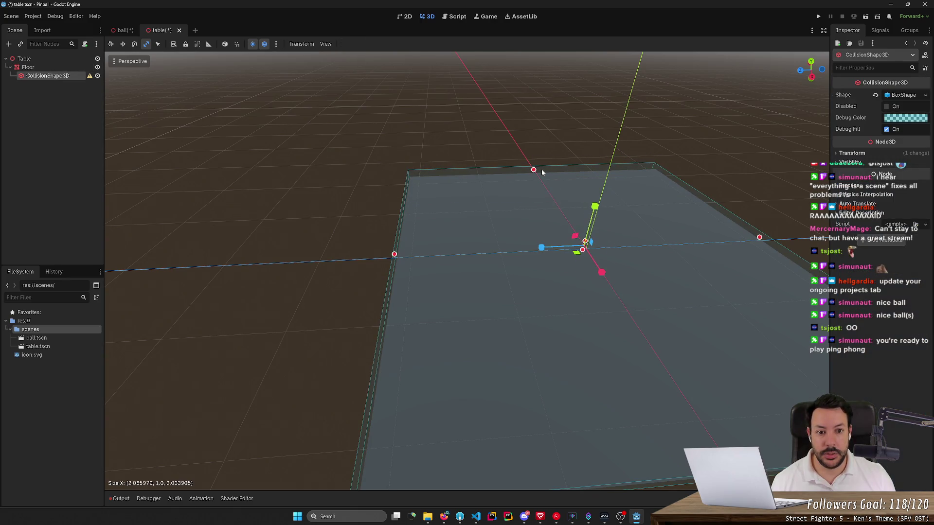
scroll(467, 271, up, 3)
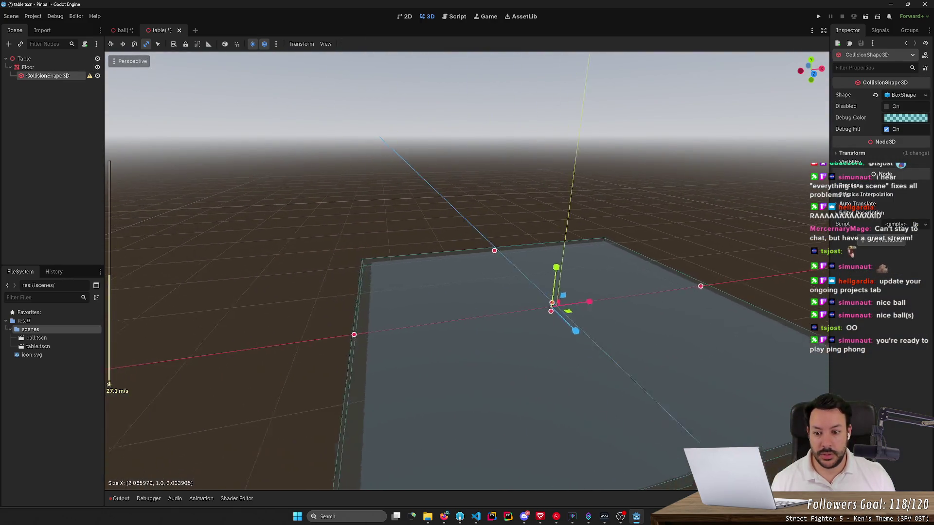
drag(382, 334, 393, 336)
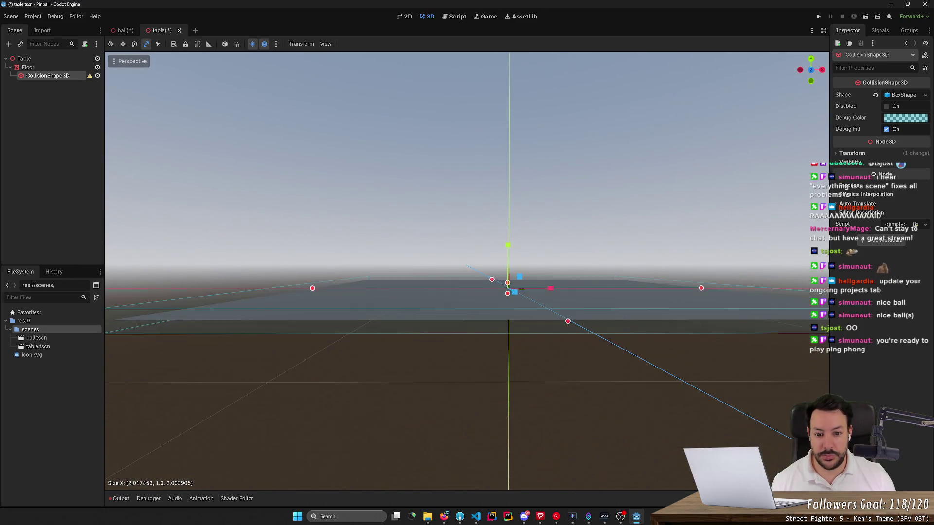
drag(467, 292, 480, 340)
click(84, 77)
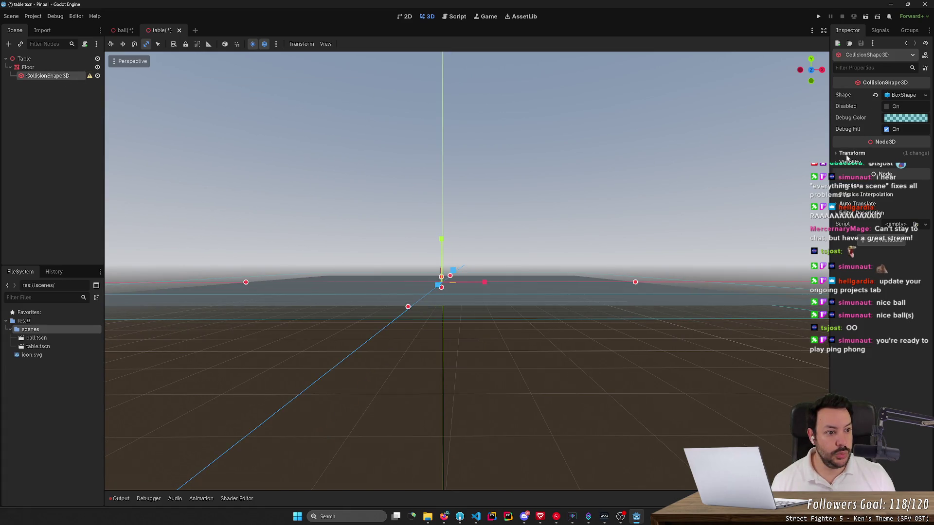
- Lower the floor CollisionShape3D's Transform Position Y to about −0.5
click(851, 152)
click(879, 174)
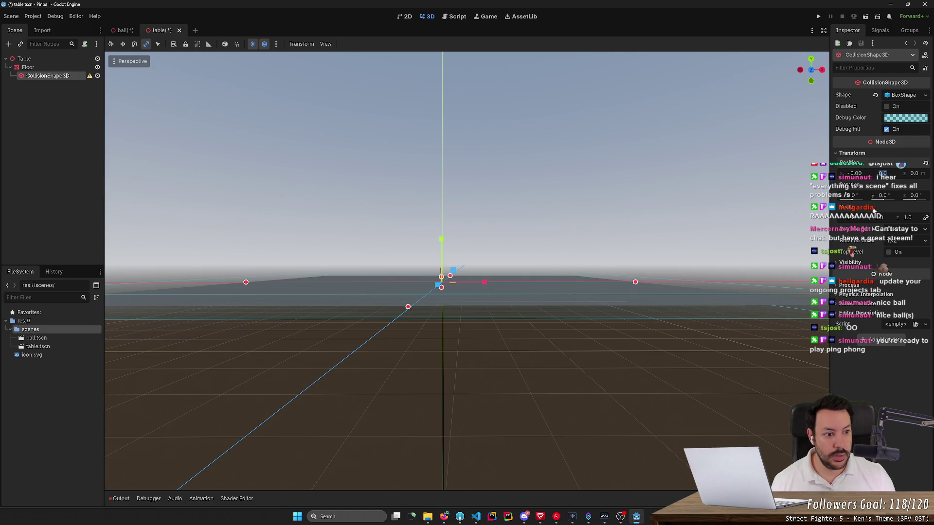
text(0.0)
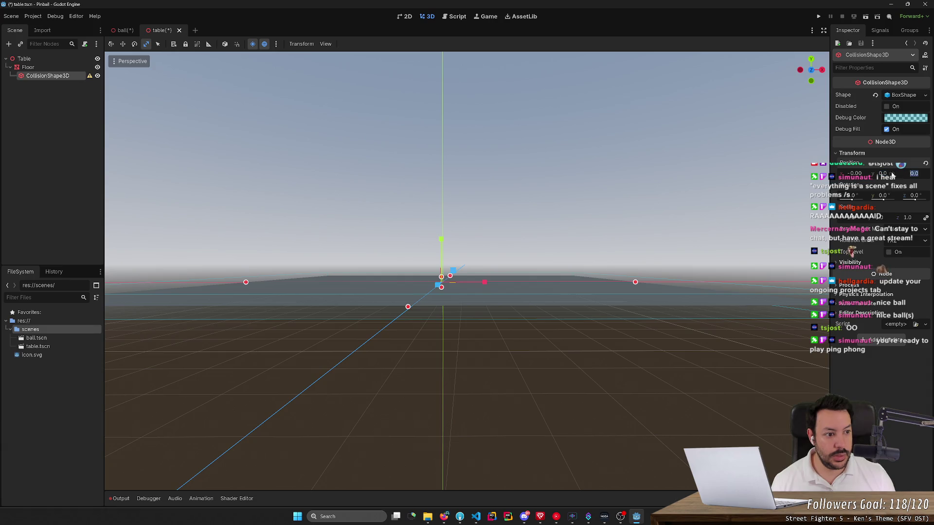
drag(903, 172, 905, 176)
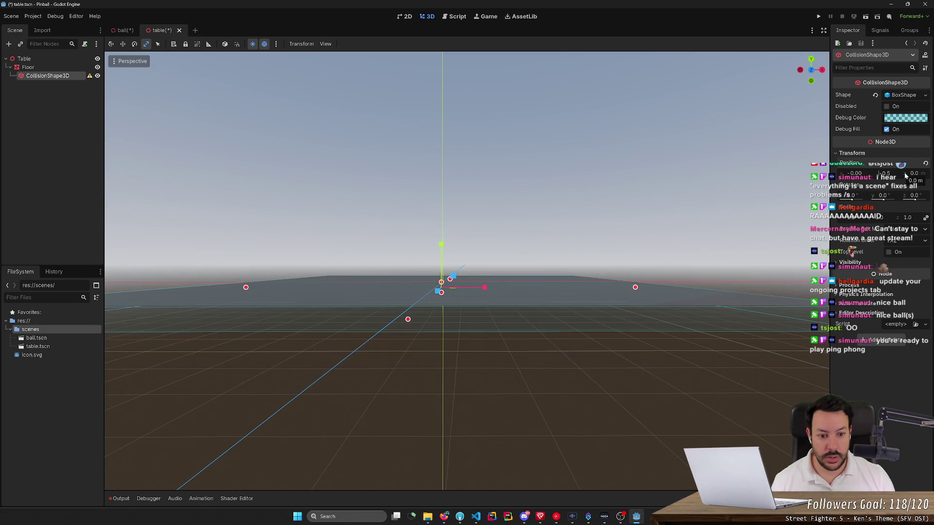
click(467, 389)
mouse_move(467, 389)
mouse_down()
mouse_move(486, 340)
mouse_move(511, 316)
mouse_move(511, 262)
mouse_move(635, 401)
mouse_move(302, 214)
mouse_up()
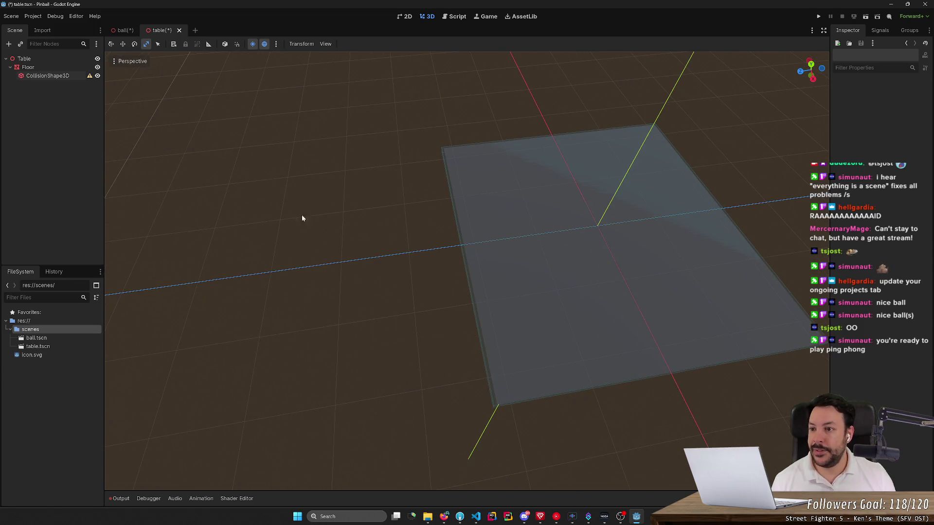
click(90, 77)
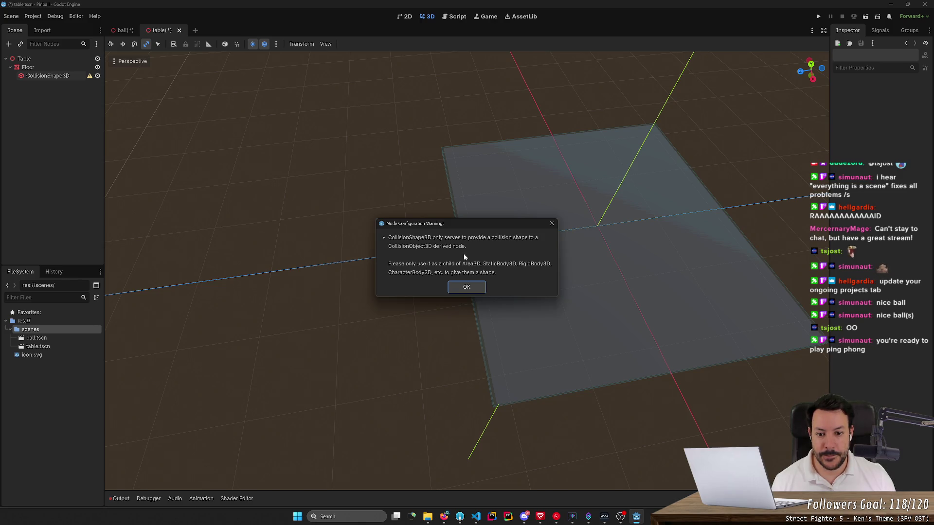
click(468, 286)
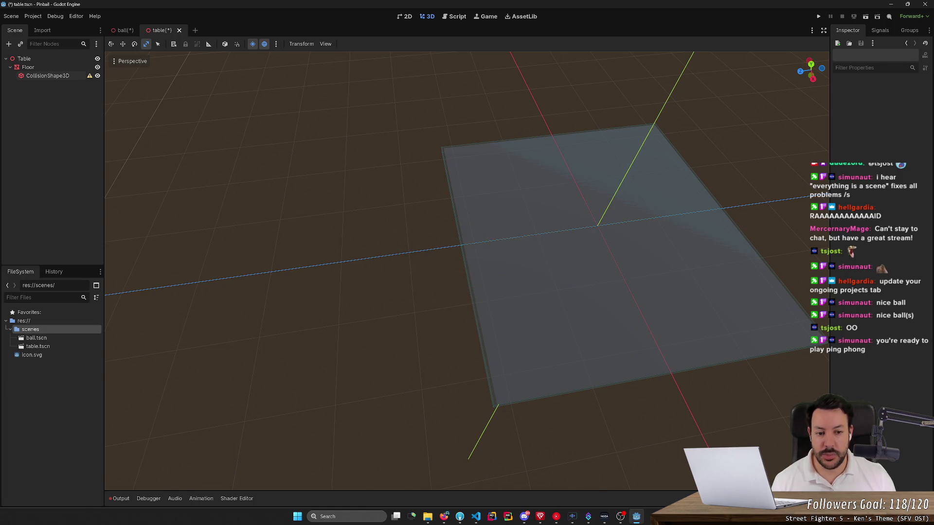
drag(194, 146, 193, 146)
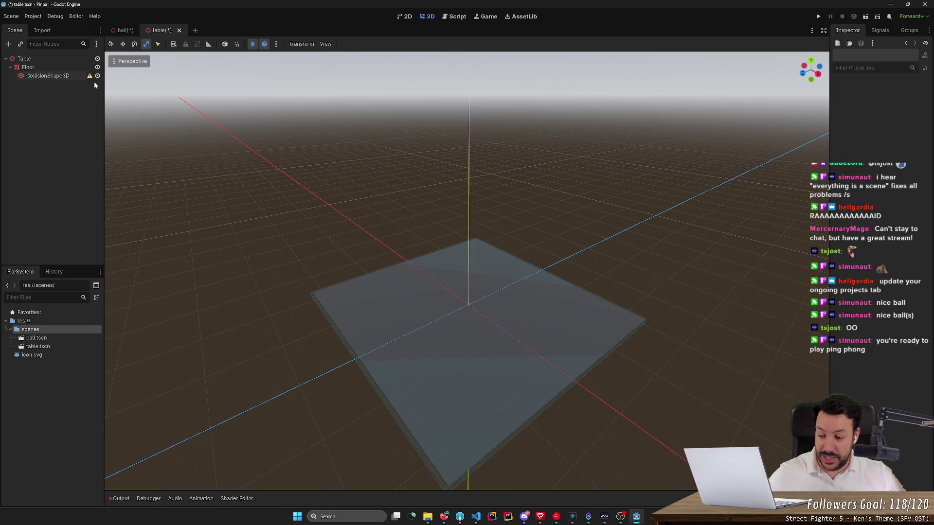
click(90, 76)
- Search 'body' among node types and create a StaticBody3D child under Floor
key(Escape)
right_click(75, 68)
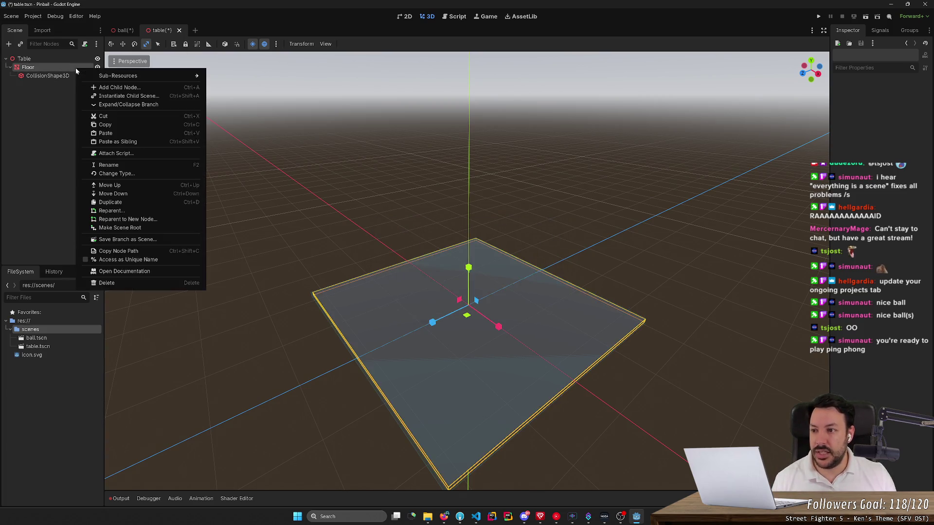
click(102, 88)
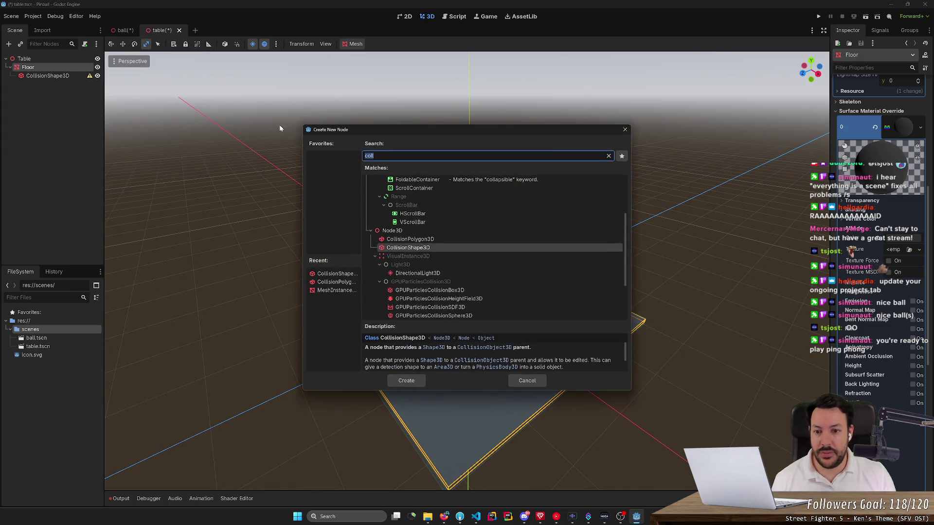
text(ider)
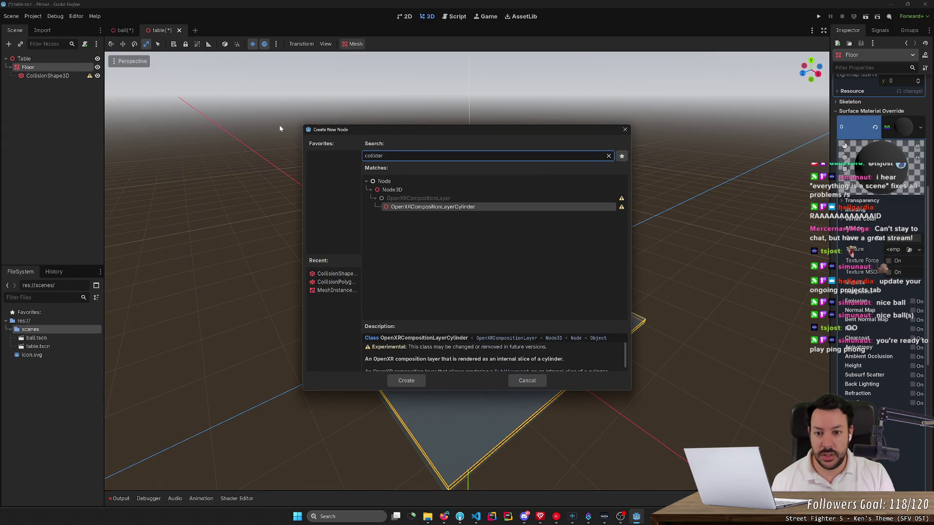
key(ctrl+a)
key(BackSpace)
text(s)
key(BackSpace)
text(body)
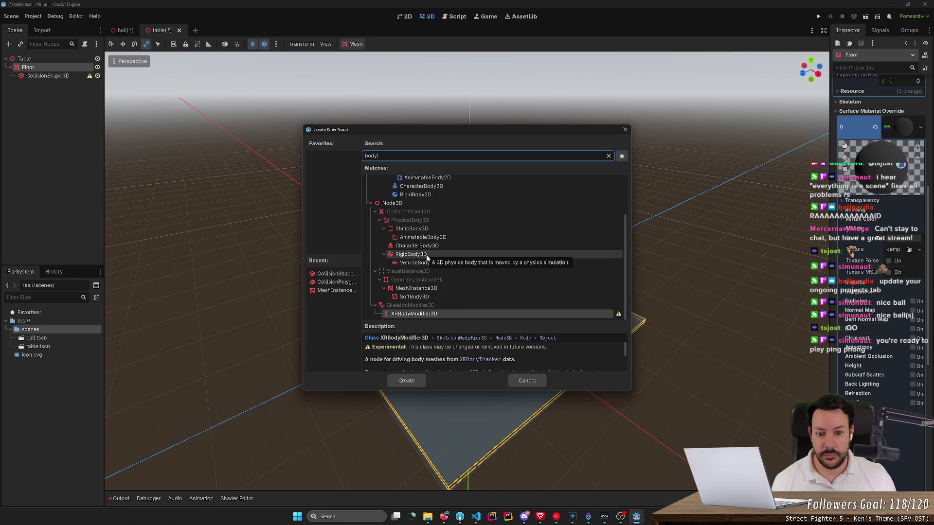
click(411, 228)
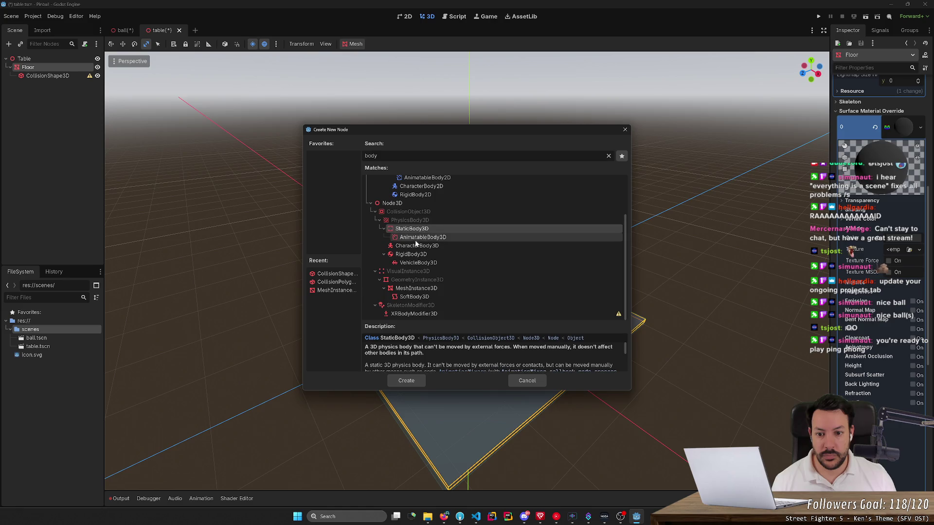
click(407, 382)
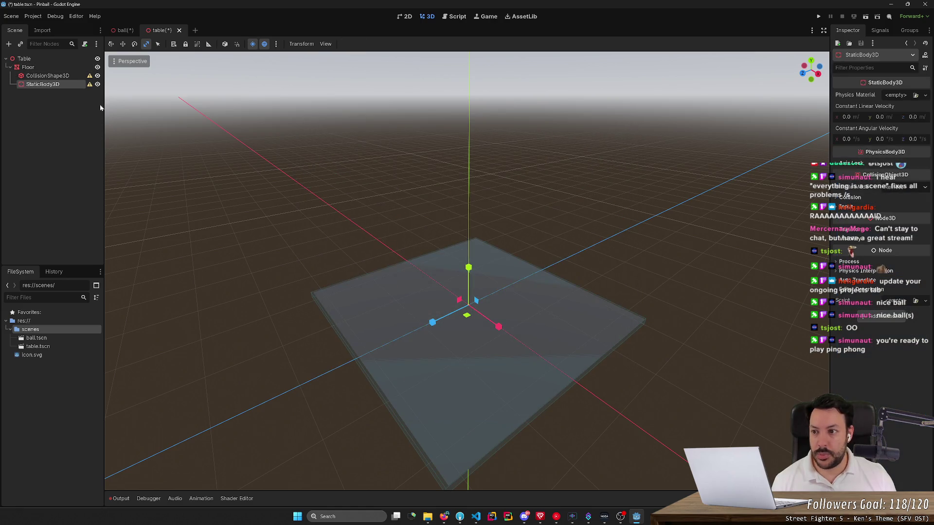
click(89, 85)
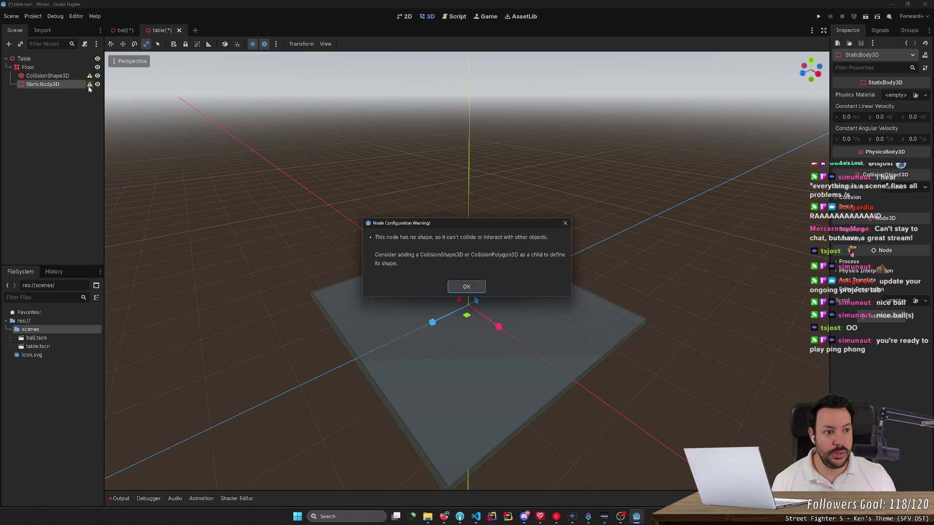
- Move the floor's CollisionShape3D under the StaticBody3D and select the body
key(Escape)
drag(43, 76, 53, 88)
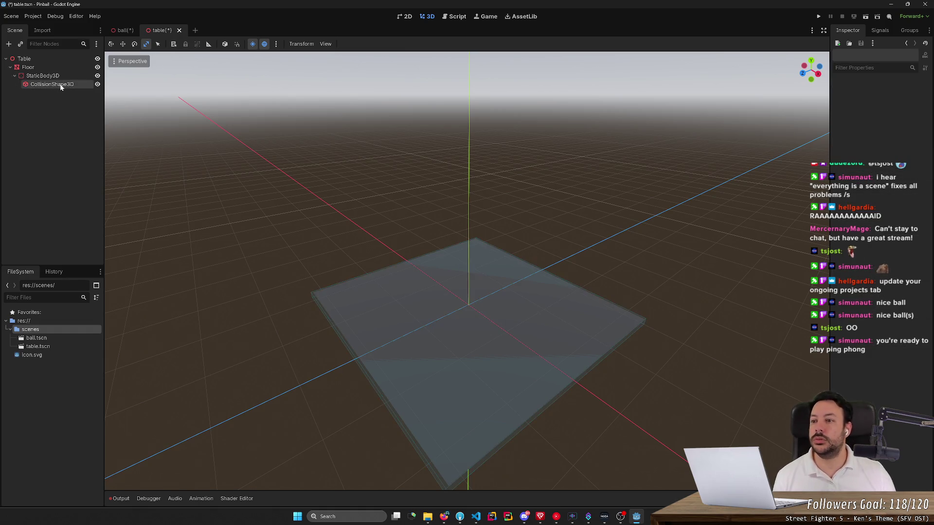
click(60, 77)
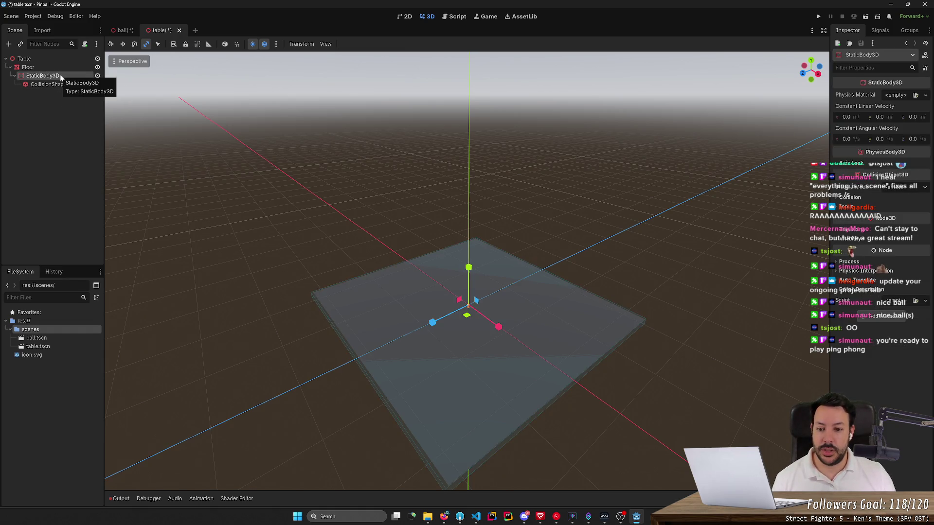
drag(226, 192, 229, 160)
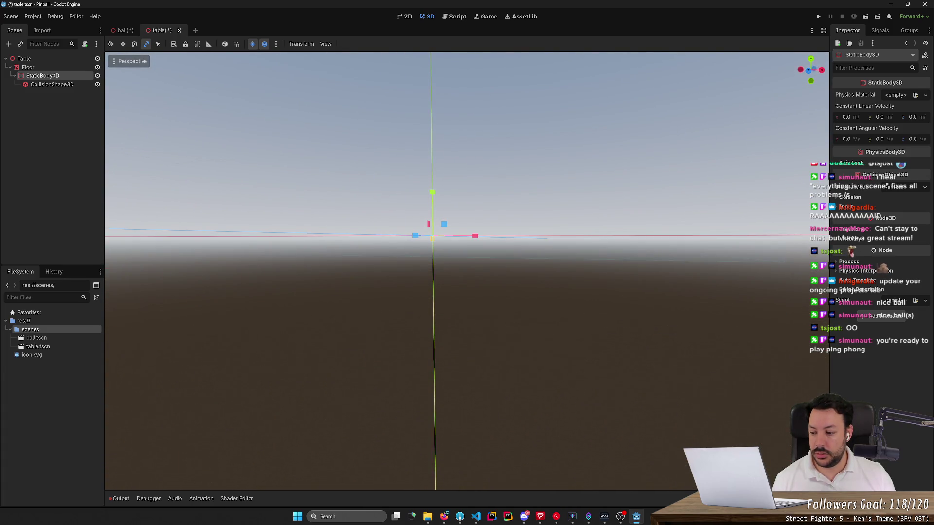
scroll(227, 196, down, 2)
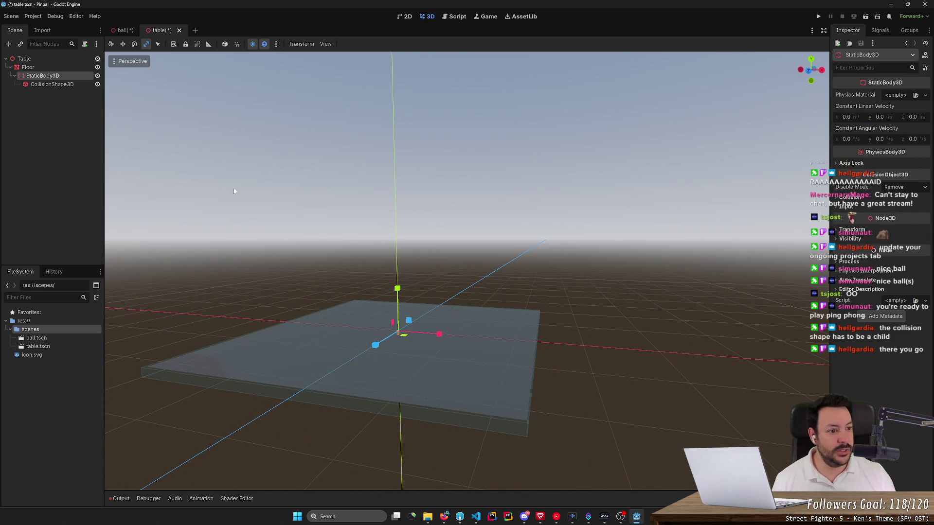
- Check the StaticBody3D's axis lock options, then save table.tscn
click(839, 164)
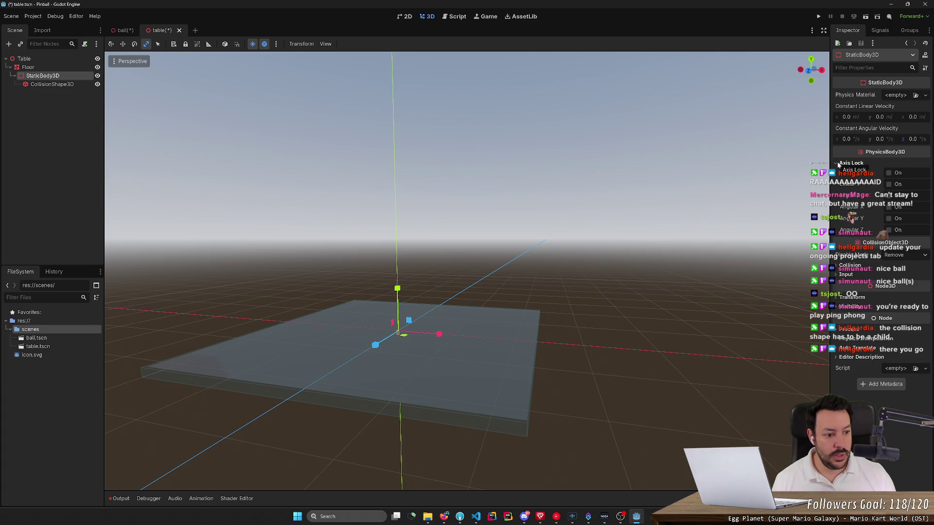
click(839, 166)
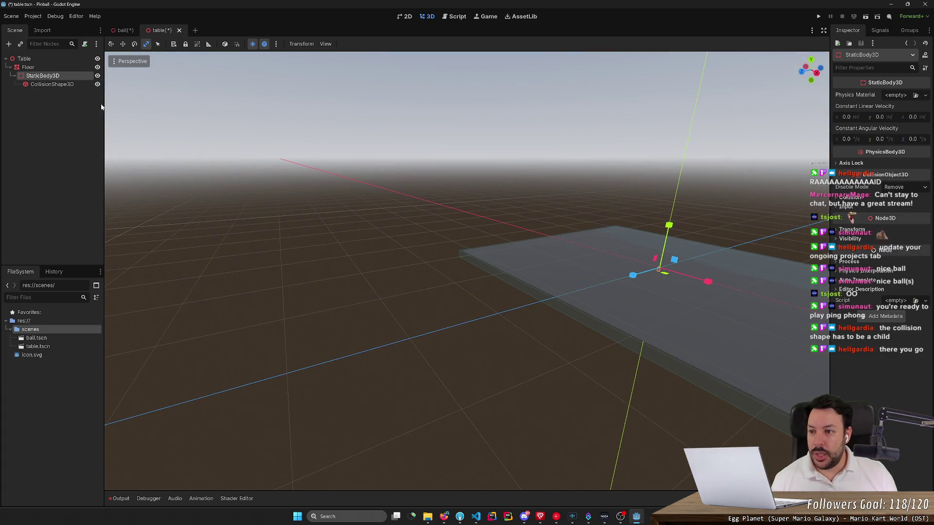
click(79, 116)
key(ctrl+s)
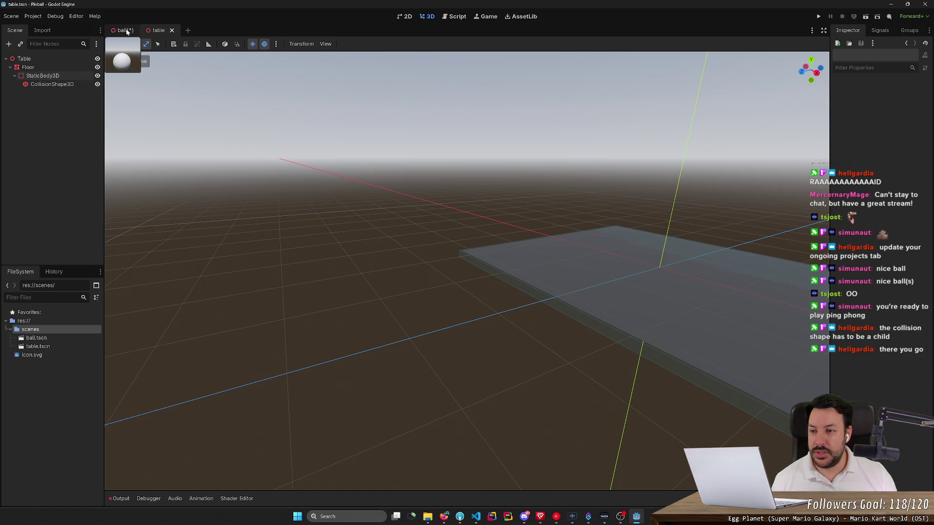
- In the ball scene, add a StaticBody3D child to Ball
click(126, 30)
mouse_move(437, 240)
mouse_down()
mouse_move(467, 245)
mouse_move(447, 250)
mouse_move(425, 236)
mouse_up()
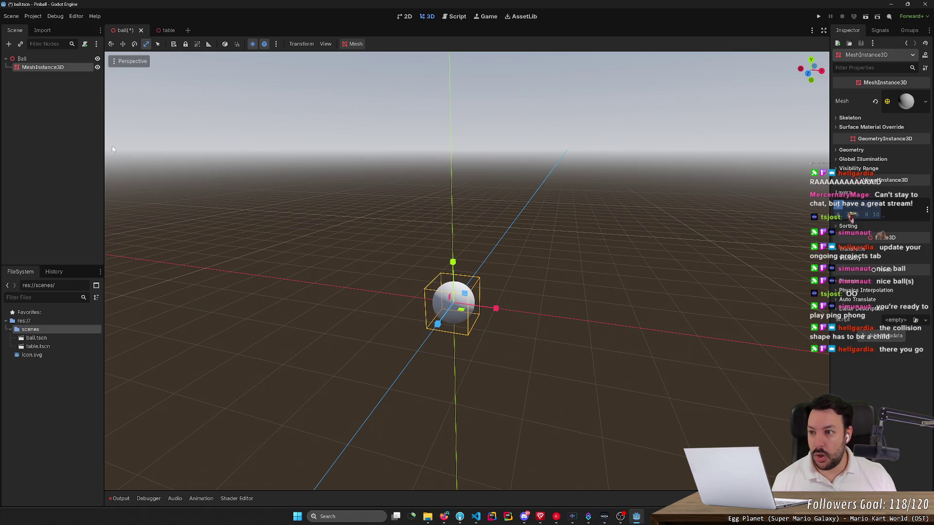
click(48, 82)
right_click(48, 84)
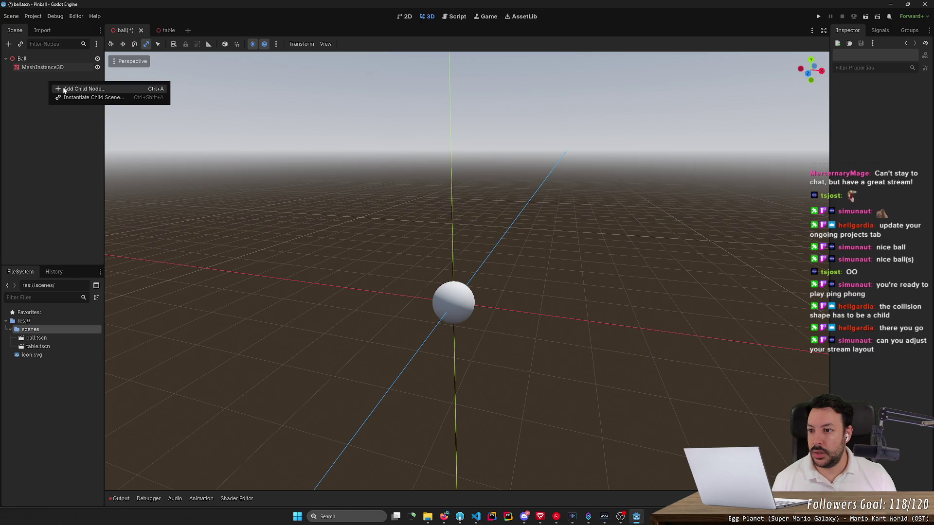
click(64, 90)
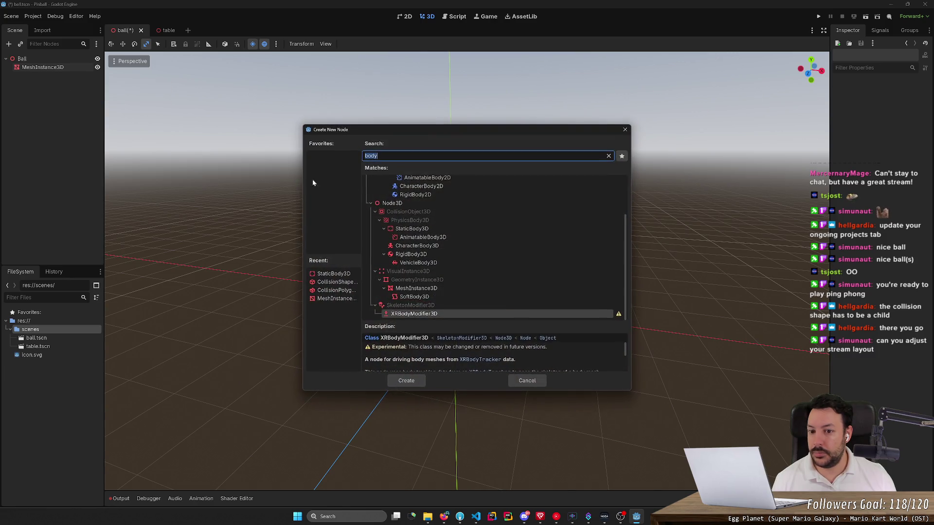
double_click(439, 228)
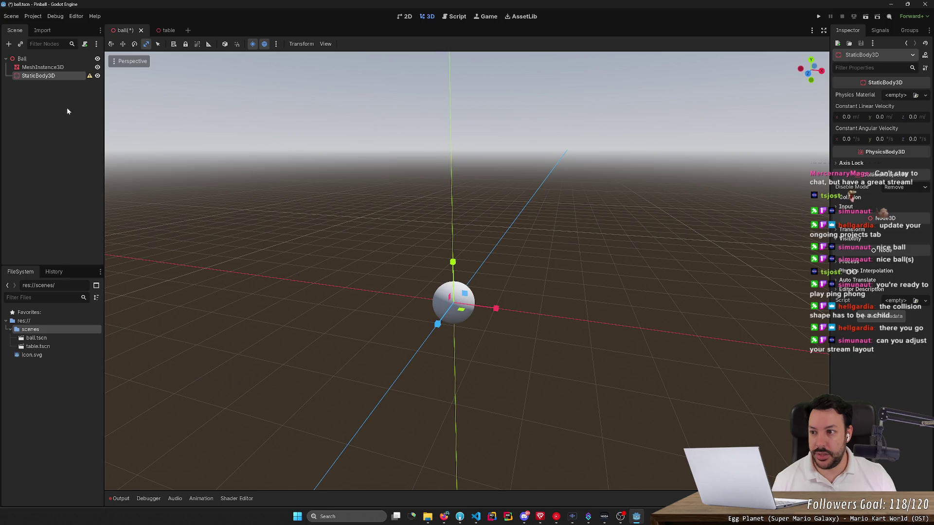
- Add a CollisionShape3D under the StaticBody3D with a new SphereShape3D shape
right_click(67, 77)
click(87, 87)
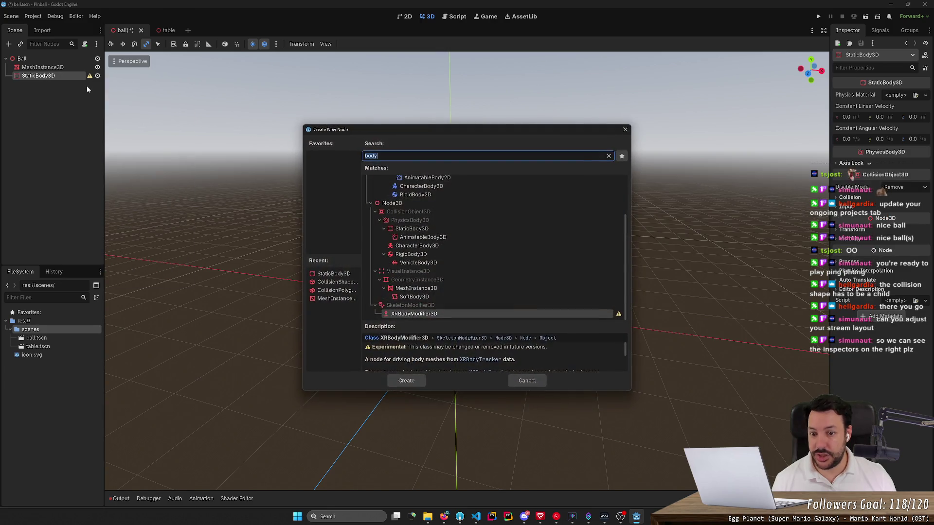
text(pi)
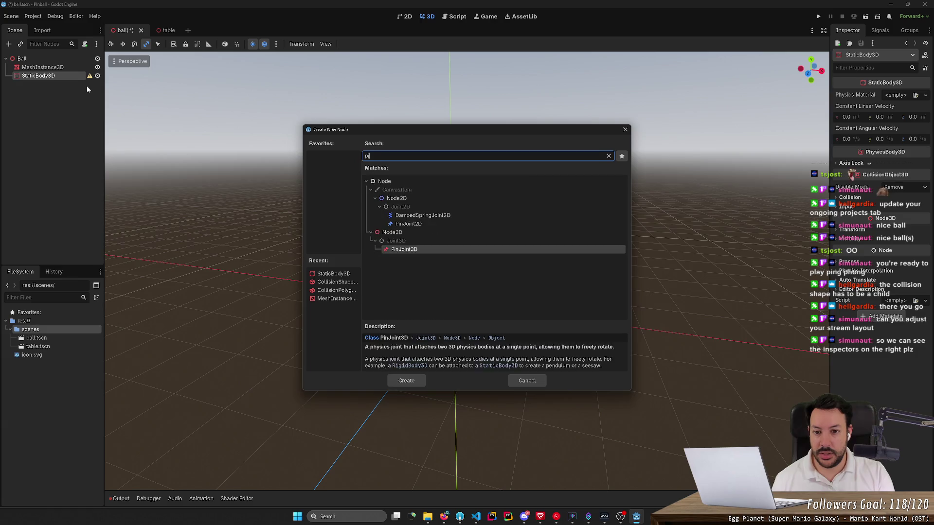
key(BackSpace)
text(colli)
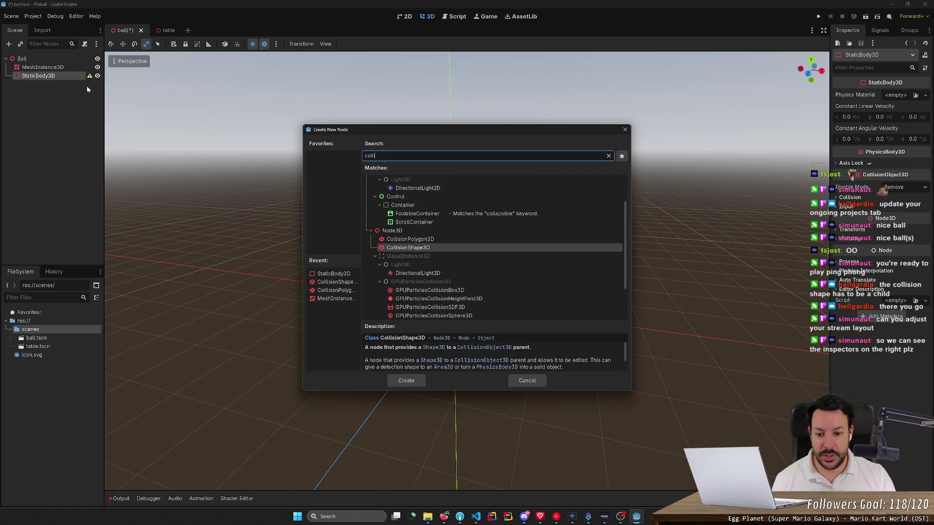
key(Return)
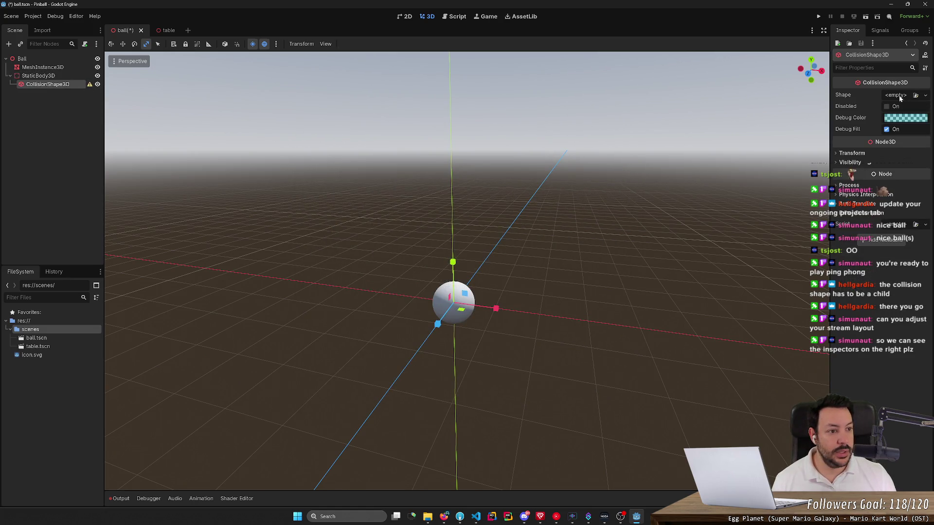
click(925, 95)
click(873, 125)
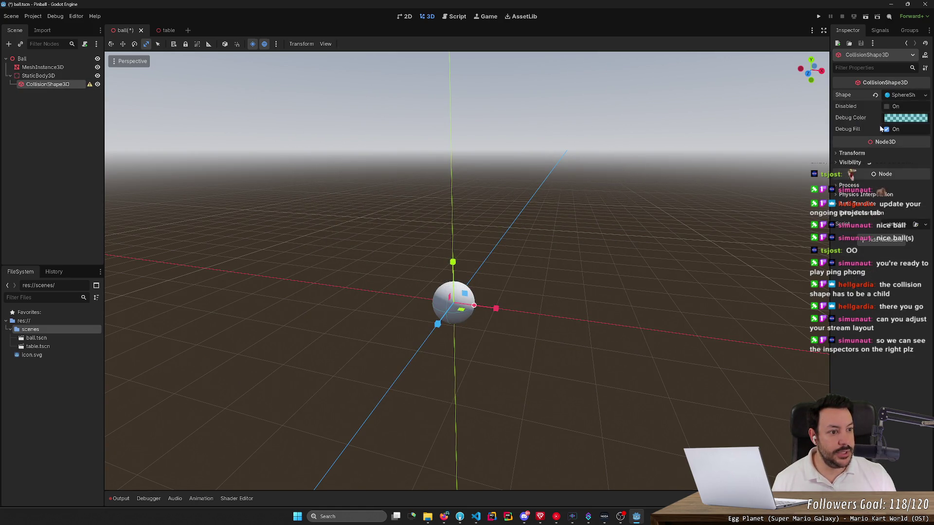
click(41, 77)
- Change the StaticBody3D's type to RigidBody3D
right_click(42, 76)
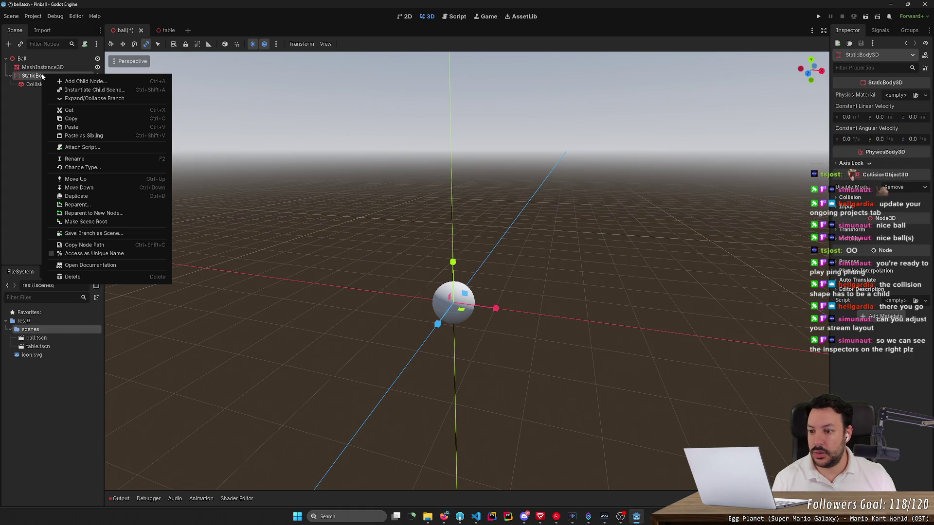
click(898, 42)
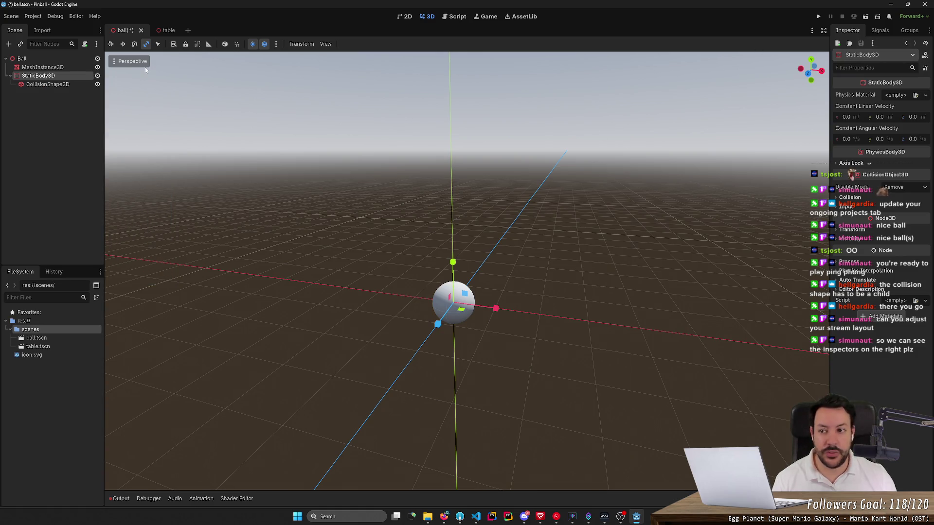
double_click(23, 77)
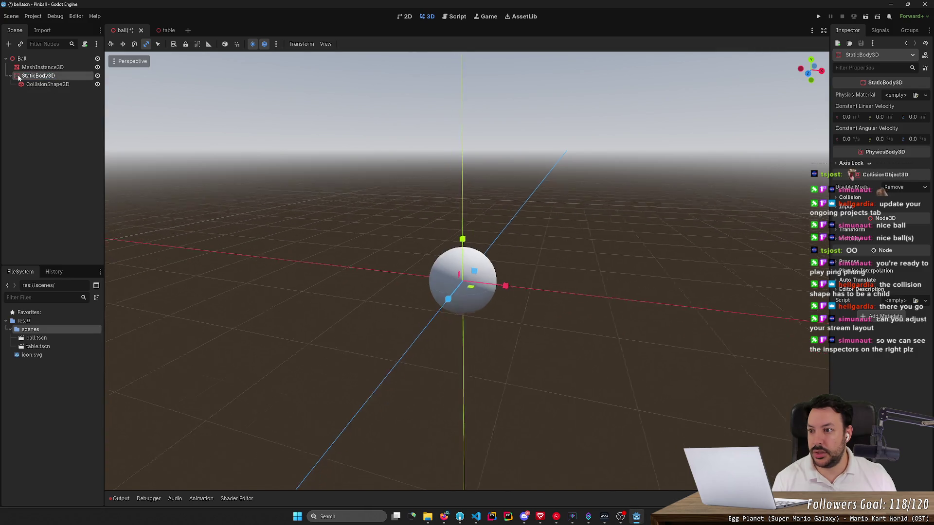
right_click(22, 77)
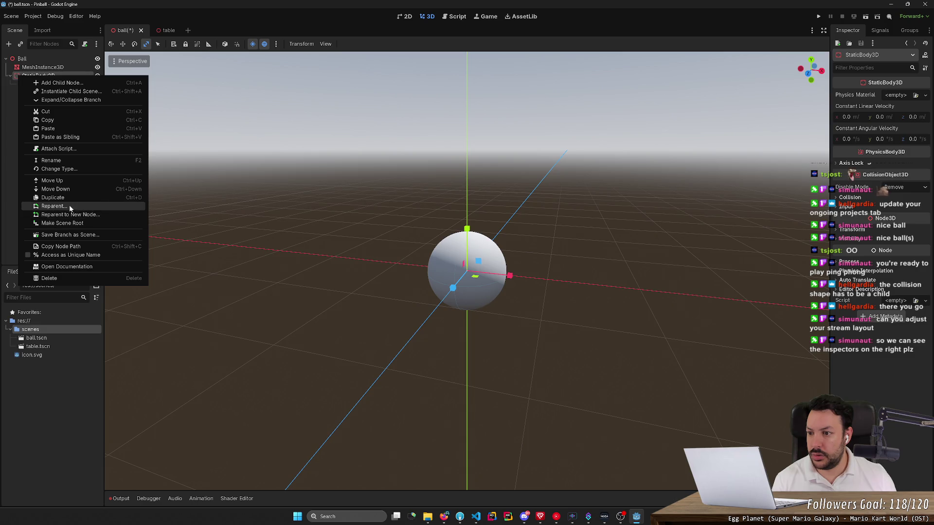
click(60, 169)
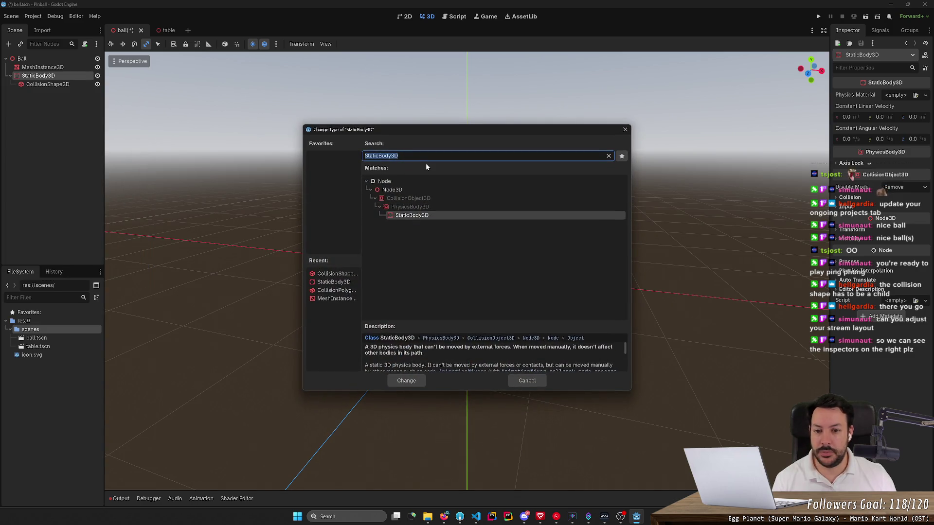
text(body)
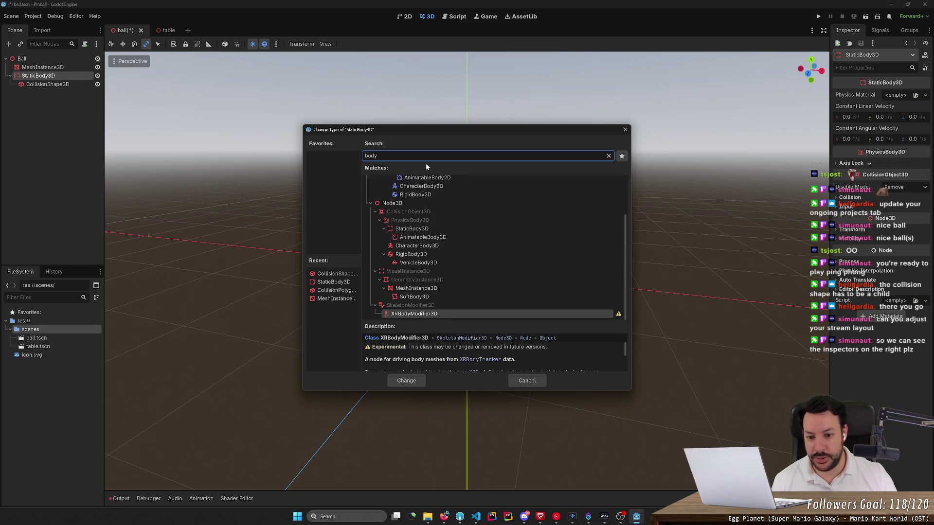
scroll(451, 287, up, 2)
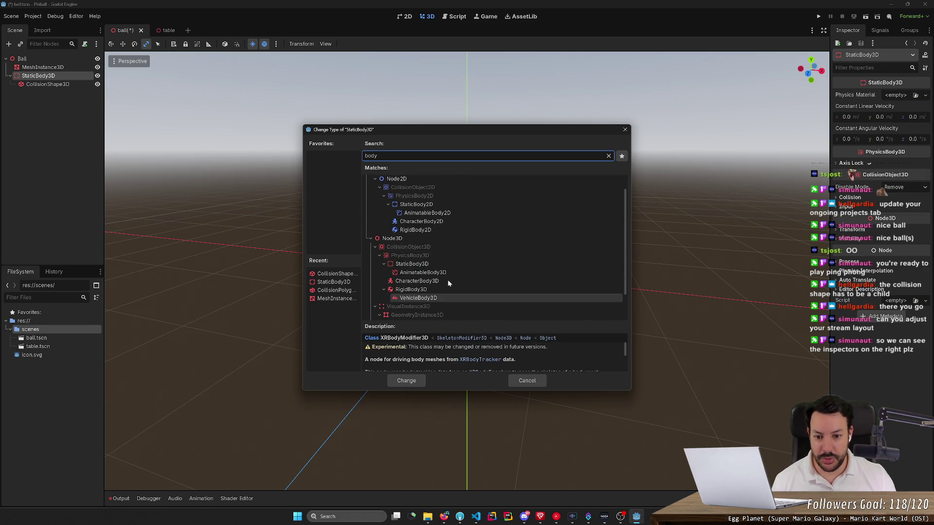
click(436, 289)
click(410, 381)
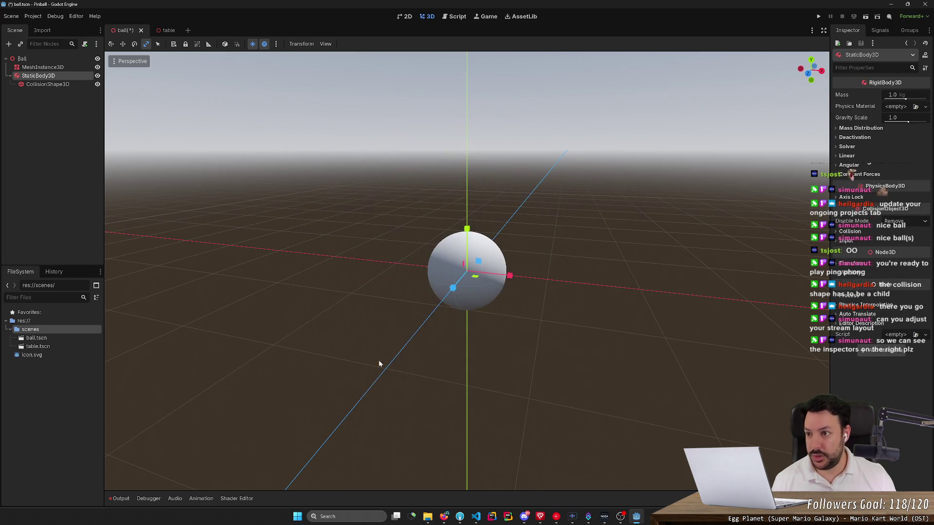
- Rename the body node to 'RigidBody3D'
double_click(39, 75)
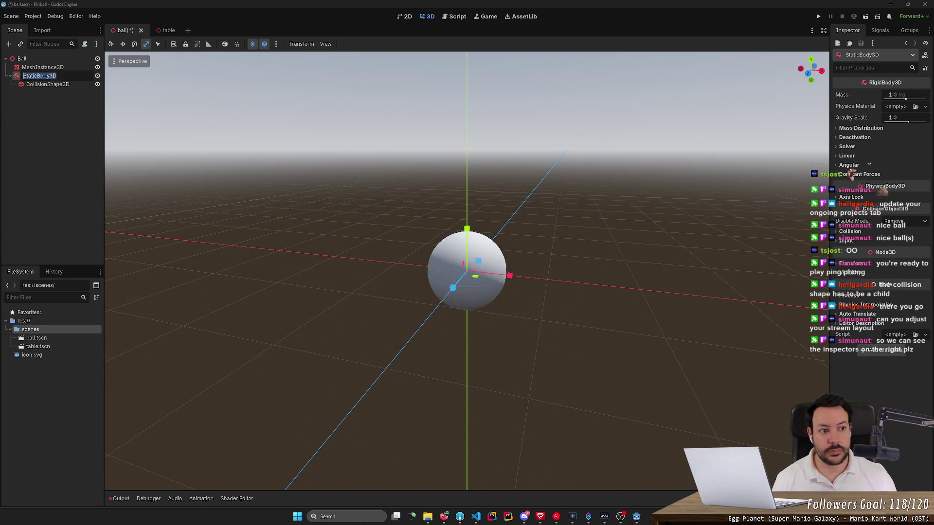
click(24, 76)
text(R)
text(igid)
key(Return)
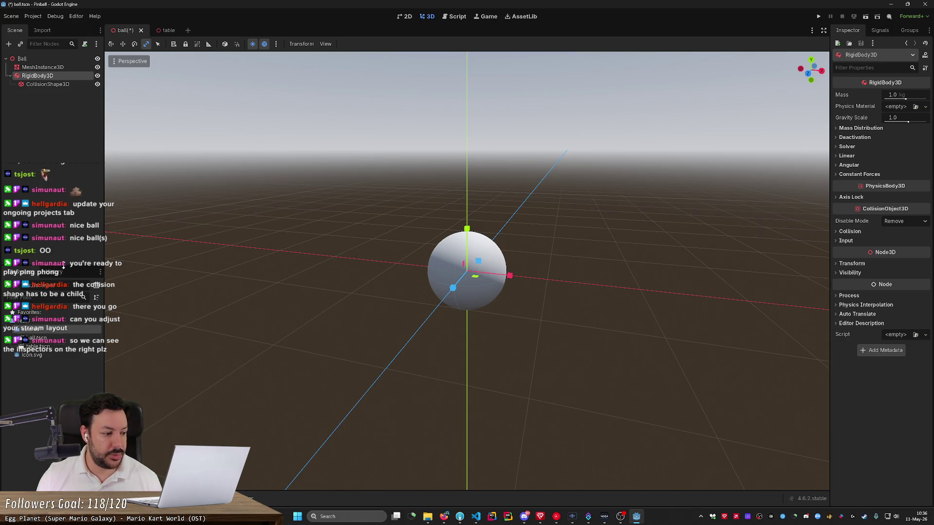
- Lower the Scene/FileSystem splitter, look at ball.tscn and table.tscn, then select CollisionShape3D
mouse_move(63, 266)
mouse_down()
mouse_move(65, 387)
mouse_move(68, 367)
mouse_up()
click(36, 440)
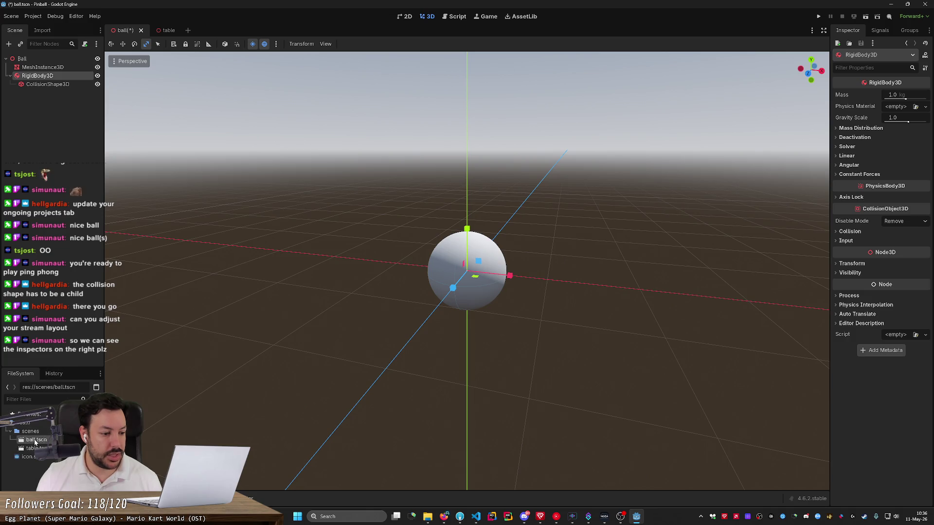
click(34, 448)
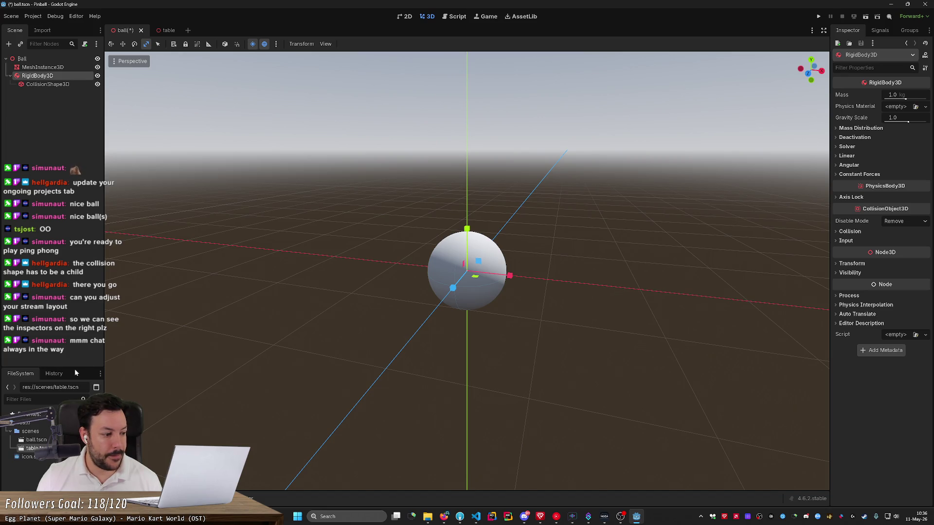
mouse_move(76, 368)
mouse_down()
mouse_move(98, 103)
mouse_move(109, 94)
mouse_move(61, 355)
mouse_move(77, 401)
mouse_up()
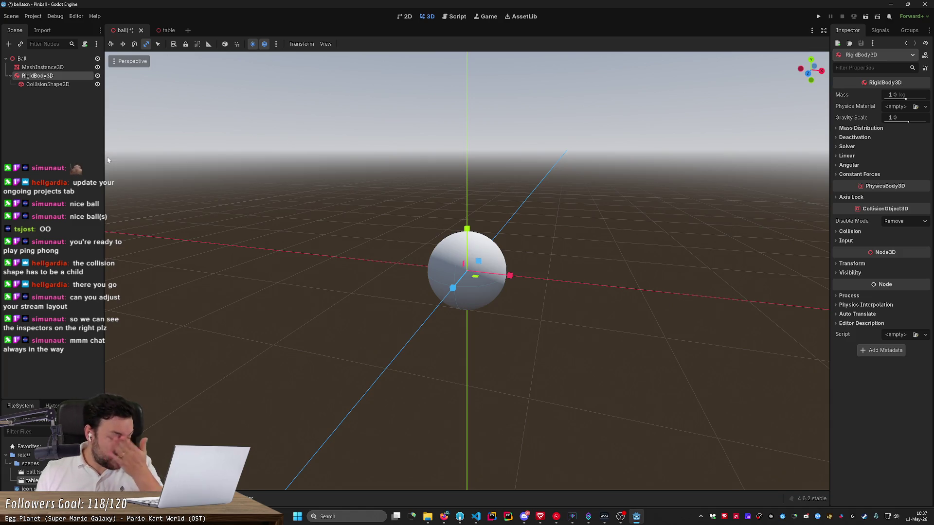
click(47, 84)
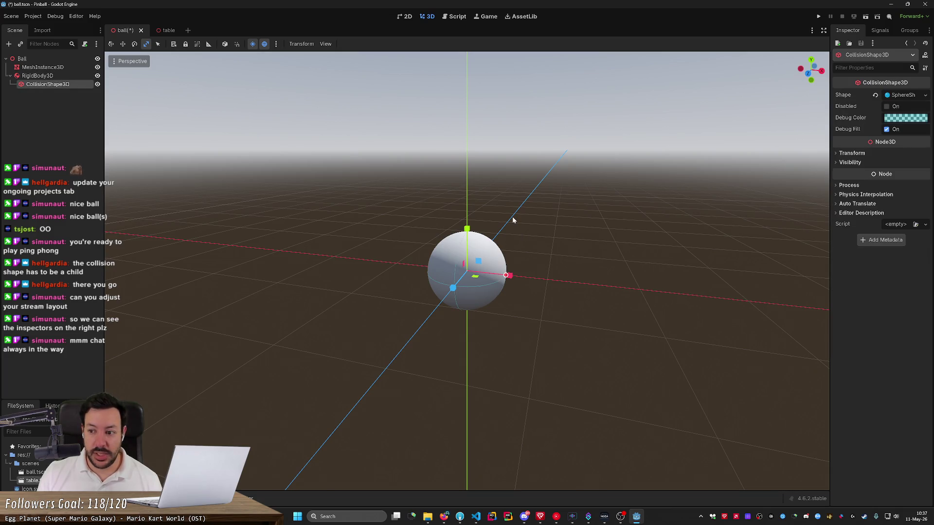
- Save ball.tscn, switch to the table scene and frame the floor
click(71, 104)
key(ctrl+s)
click(161, 30)
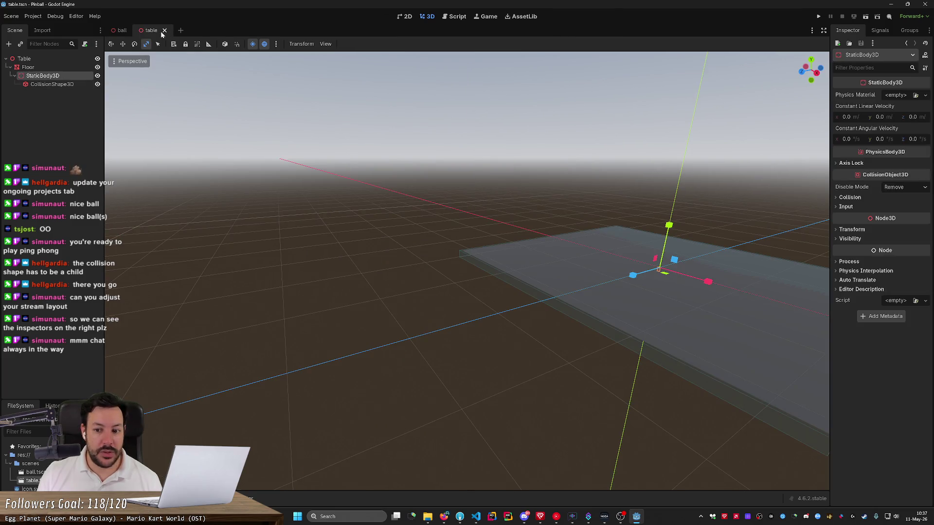
key(f)
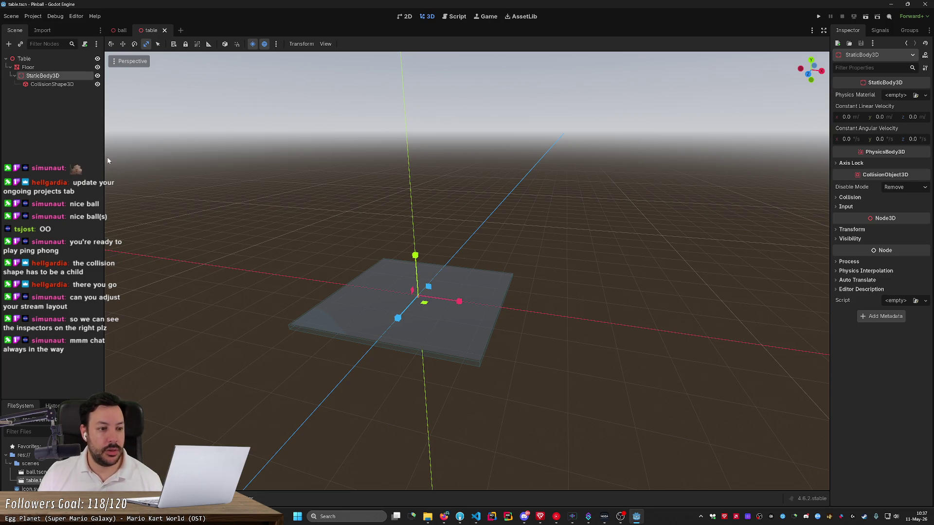
- Widen the left dock and orbit closer to the floor plate
mouse_move(103, 155)
mouse_down()
mouse_move(235, 170)
mouse_move(105, 195)
mouse_move(132, 207)
mouse_up()
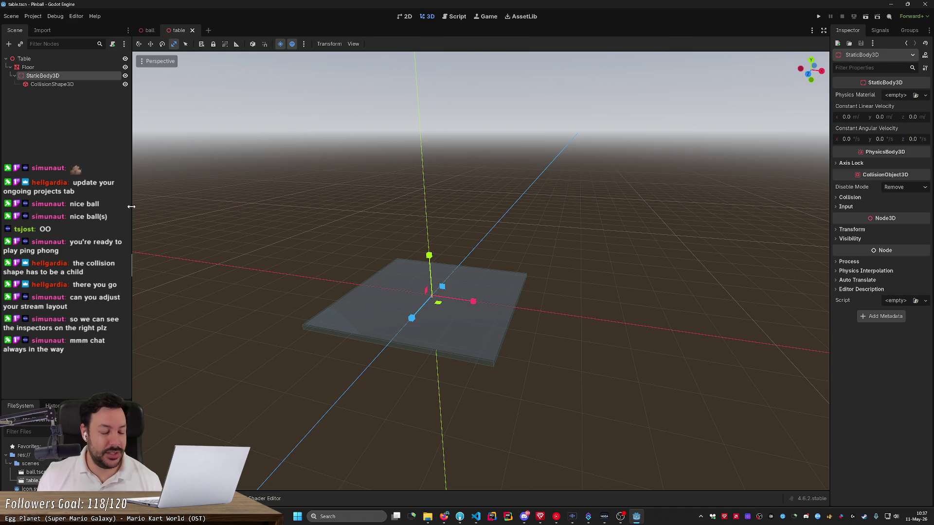
mouse_move(131, 206)
mouse_down()
mouse_move(100, 212)
mouse_move(181, 216)
mouse_up()
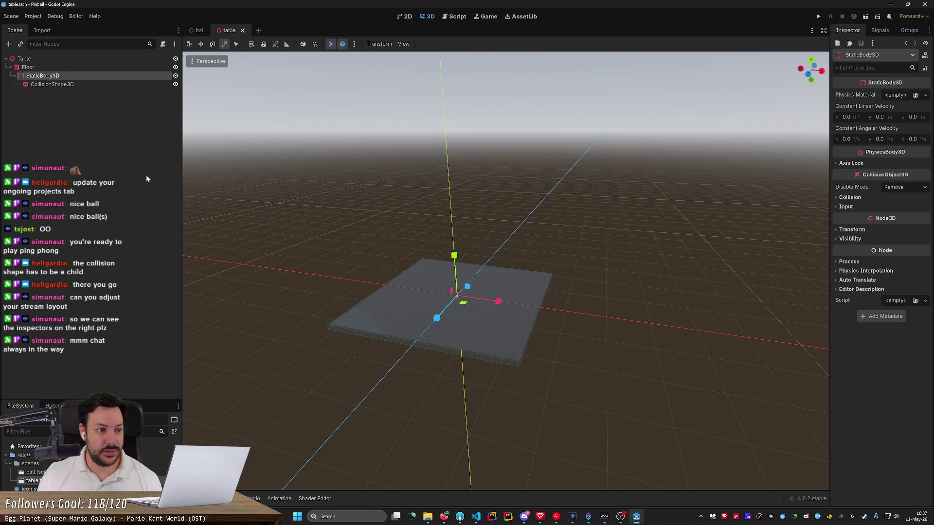
click(80, 208)
drag(368, 246, 321, 233)
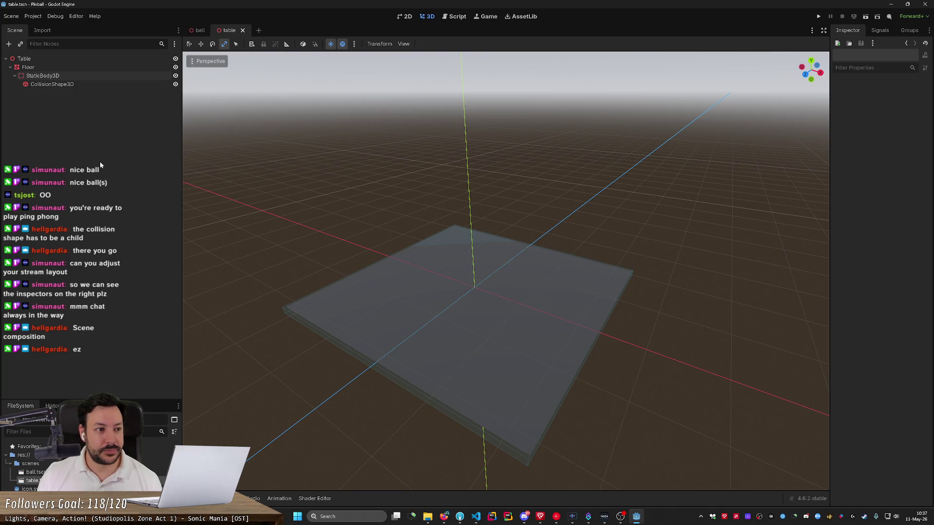
click(9, 43)
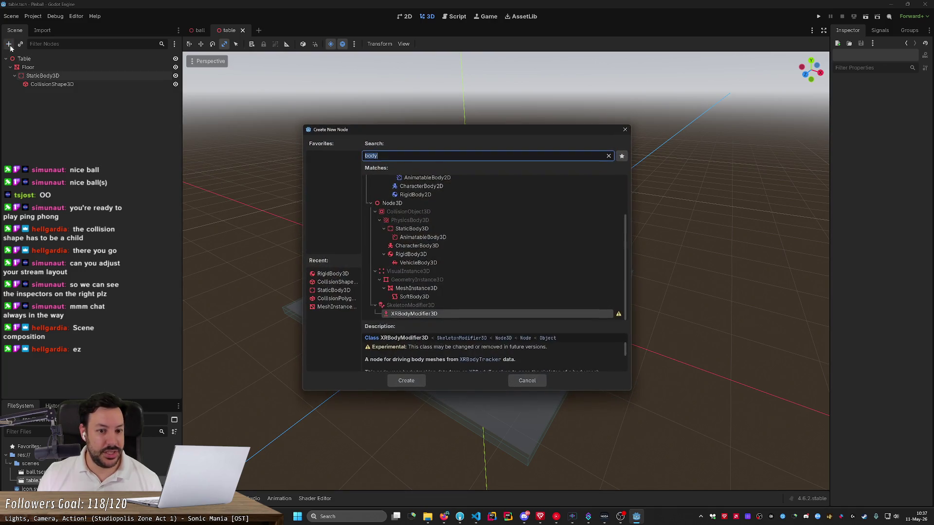
click(626, 131)
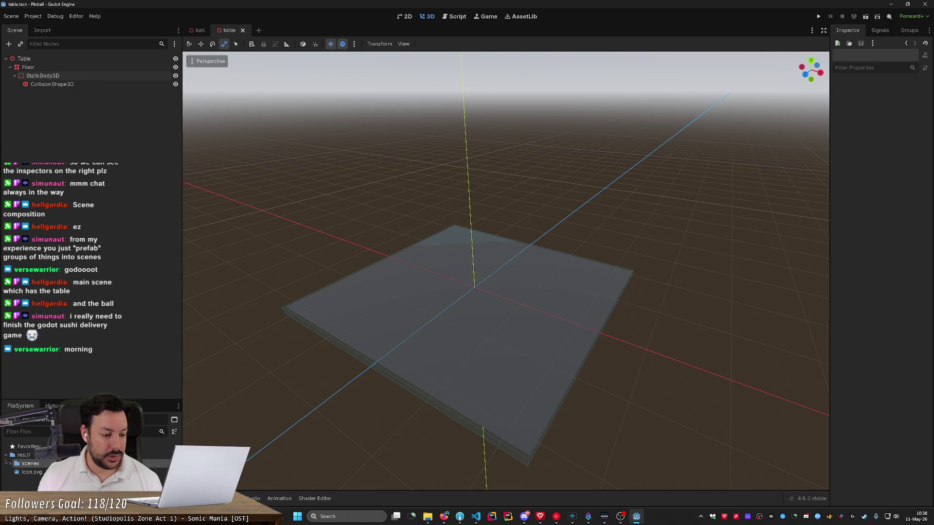
- Create a scene named 'game' in the scenes folder and drag table.tscn and ball.tscn into it
right_click(33, 467)
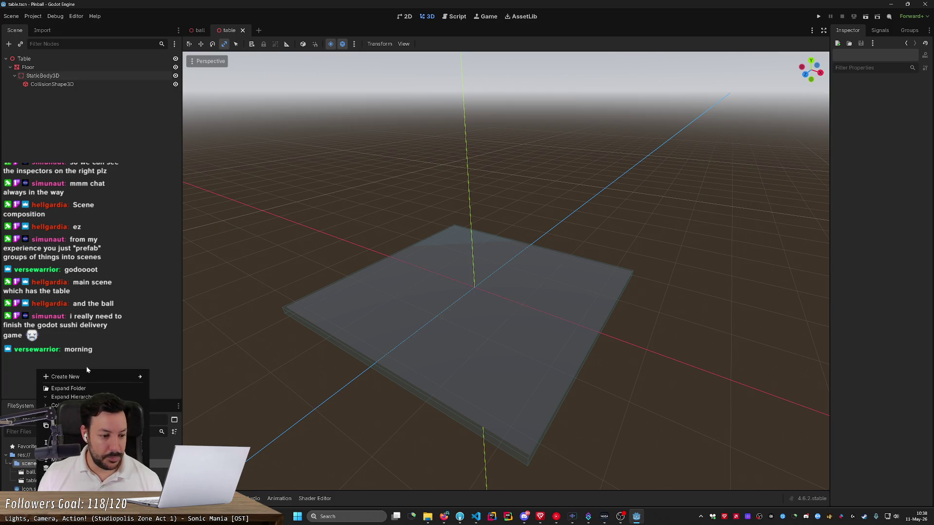
mouse_move(104, 378)
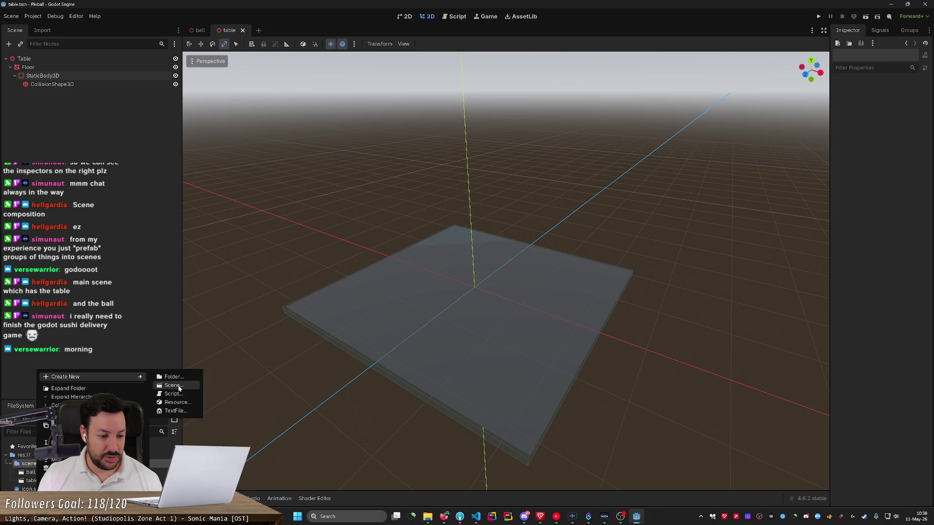
click(179, 388)
text(game)
key(Return)
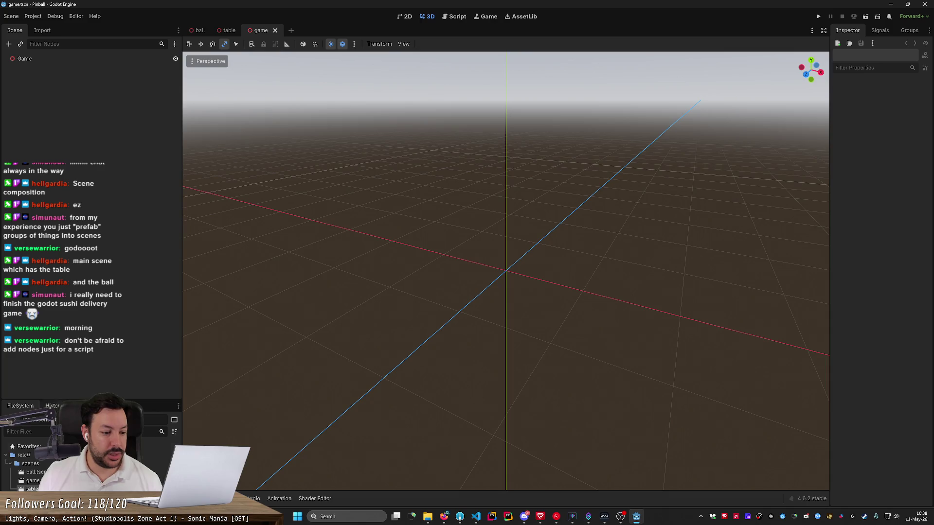
drag(32, 489, 75, 61)
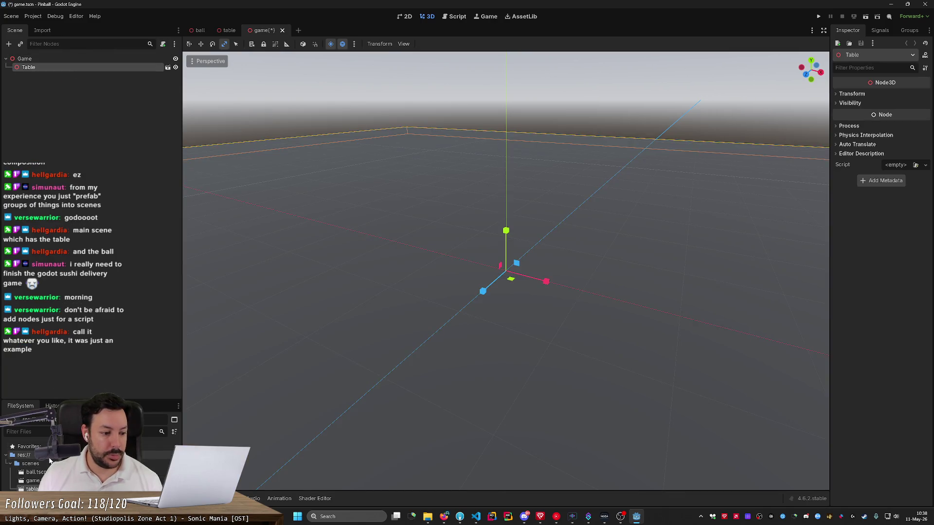
mouse_move(36, 472)
mouse_down()
mouse_move(93, 413)
mouse_move(101, 67)
mouse_move(16, 77)
mouse_up()
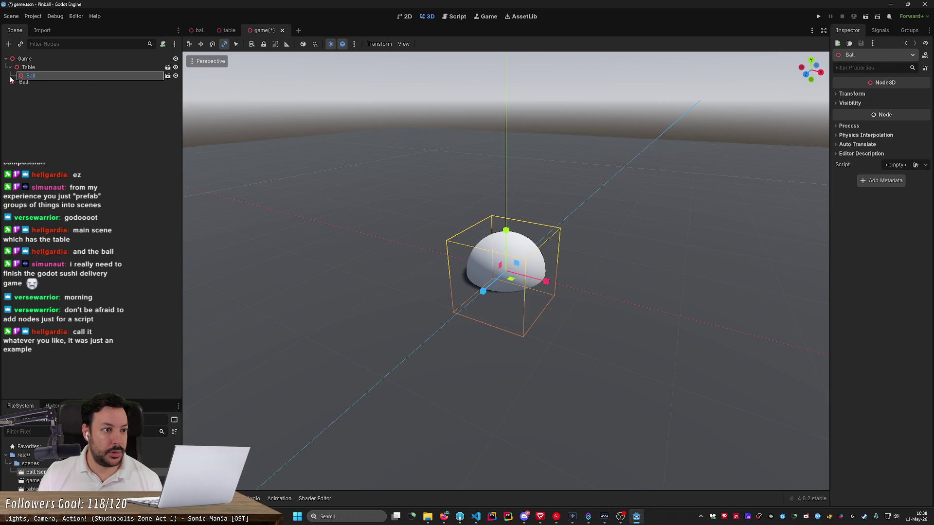
- Move Ball out from under Table so it sits directly under Game
mouse_move(8, 78)
mouse_down()
mouse_move(23, 66)
mouse_move(37, 89)
mouse_up()
click(382, 242)
scroll(381, 242, down, 5)
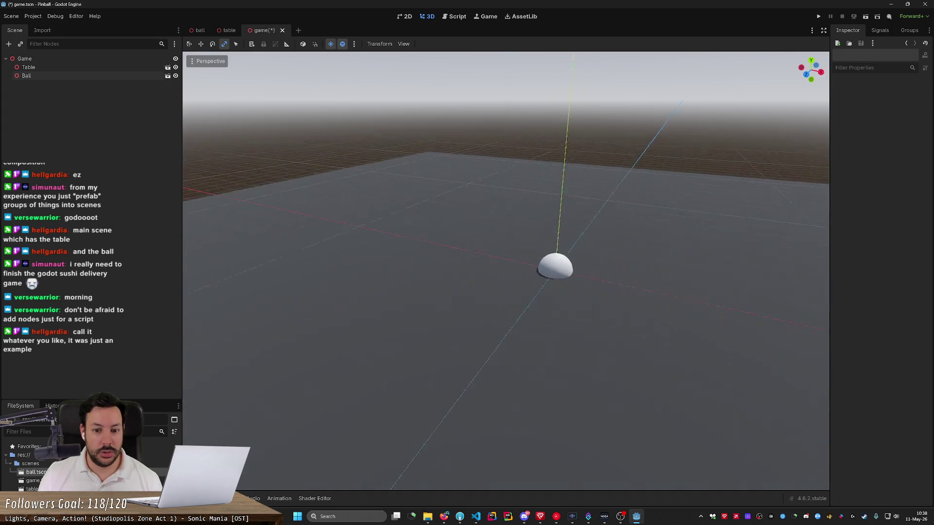
- Raise the ball high above the table along Y, save game.tscn and run the project
click(304, 296)
key(w)
mouse_move(305, 258)
mouse_down()
mouse_move(292, 84)
mouse_move(355, 99)
mouse_up()
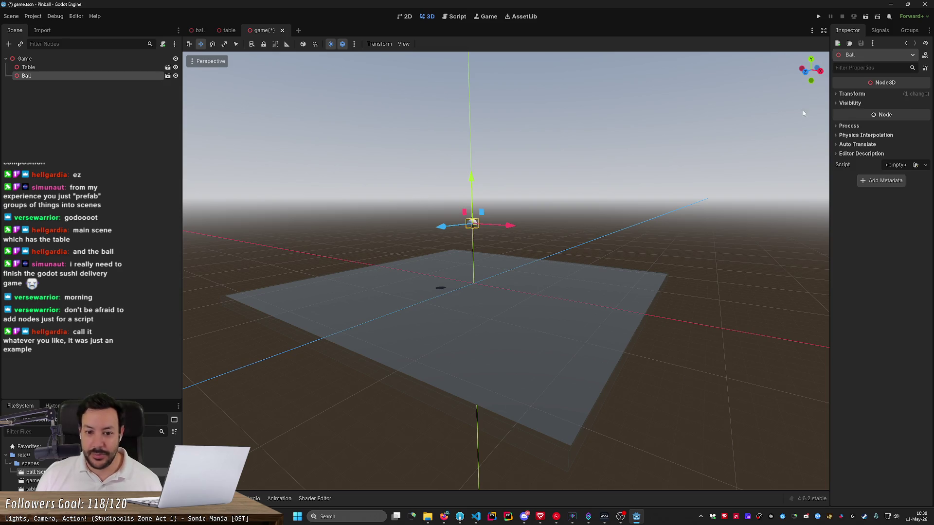
scroll(545, 228, up, 5)
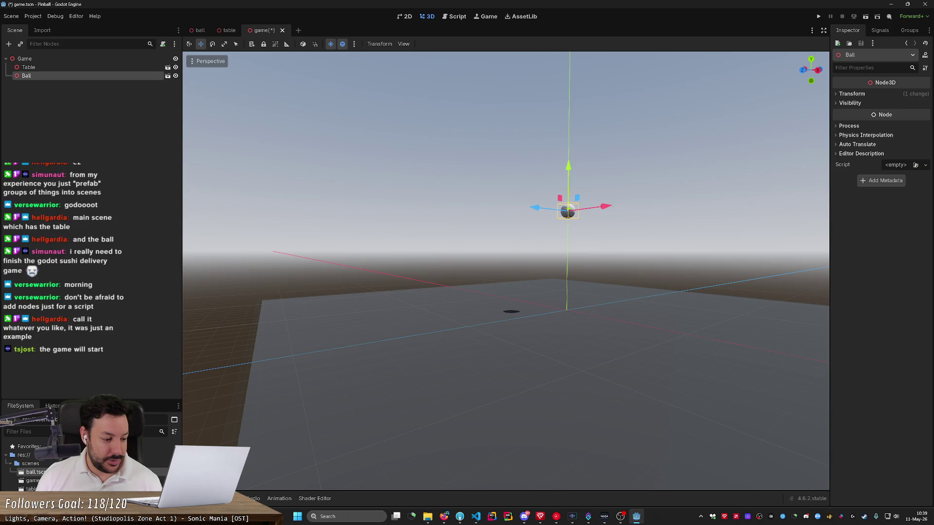
scroll(592, 290, down, 5)
drag(591, 287, 592, 287)
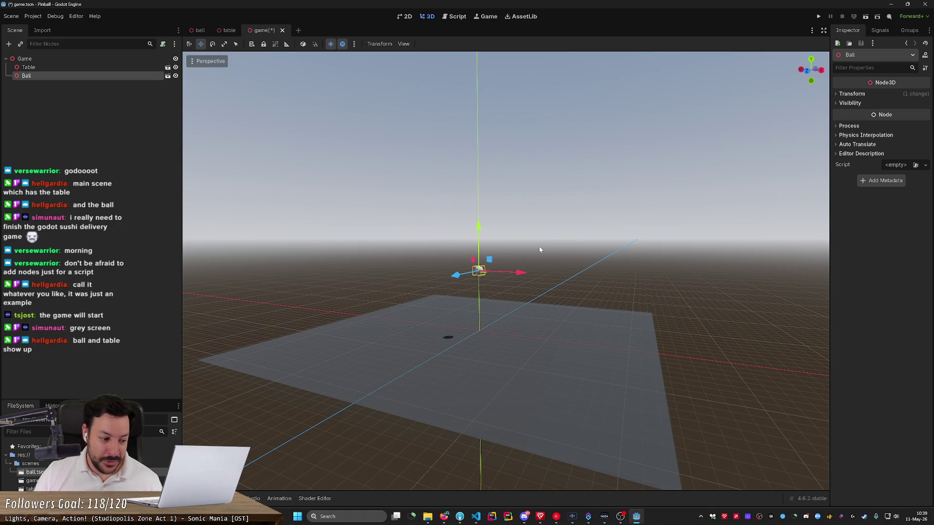
key(ctrl+s)
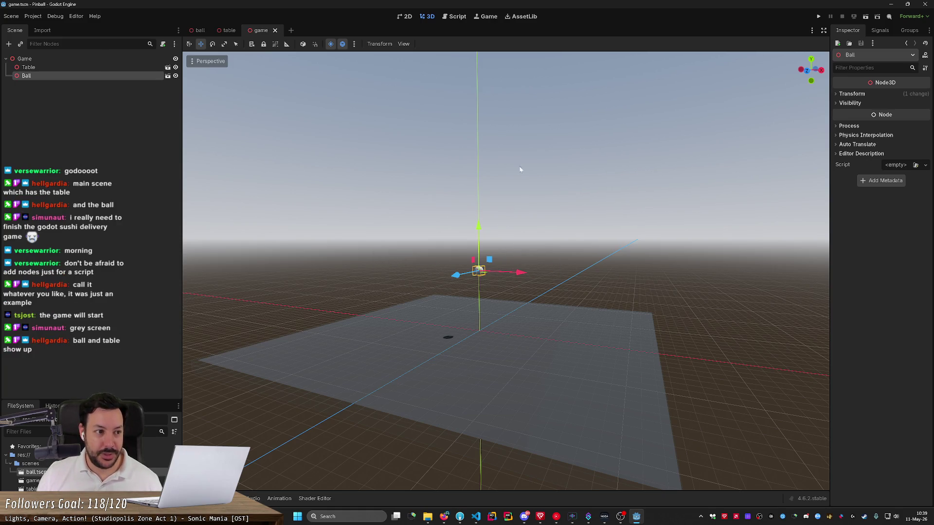
click(818, 17)
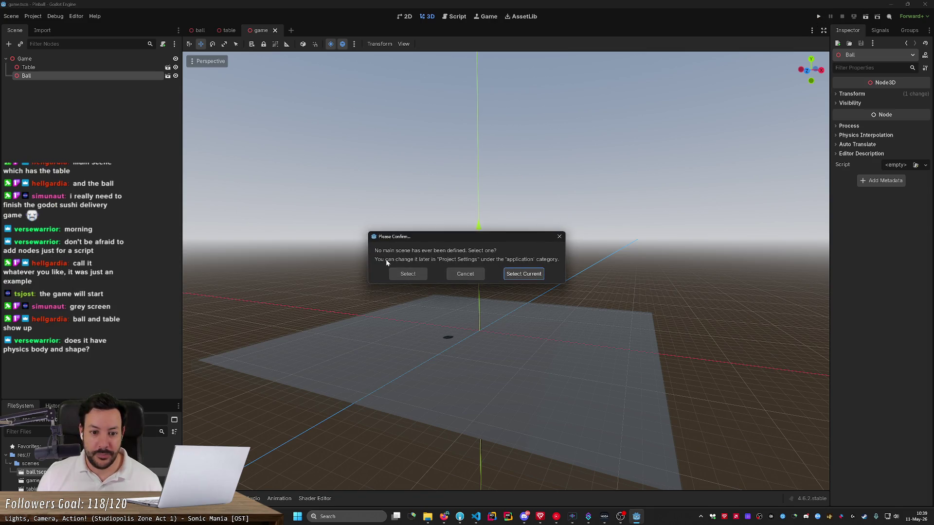
- Use the current game scene as the main scene, enlarge the grey debug window, then close it
click(514, 275)
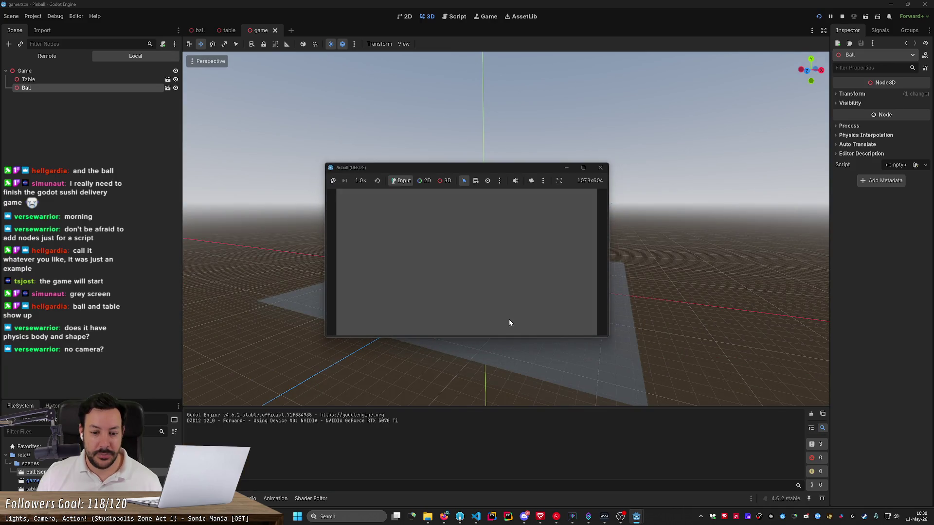
mouse_move(572, 337)
mouse_down()
mouse_move(554, 484)
mouse_move(550, 381)
mouse_move(543, 446)
mouse_up()
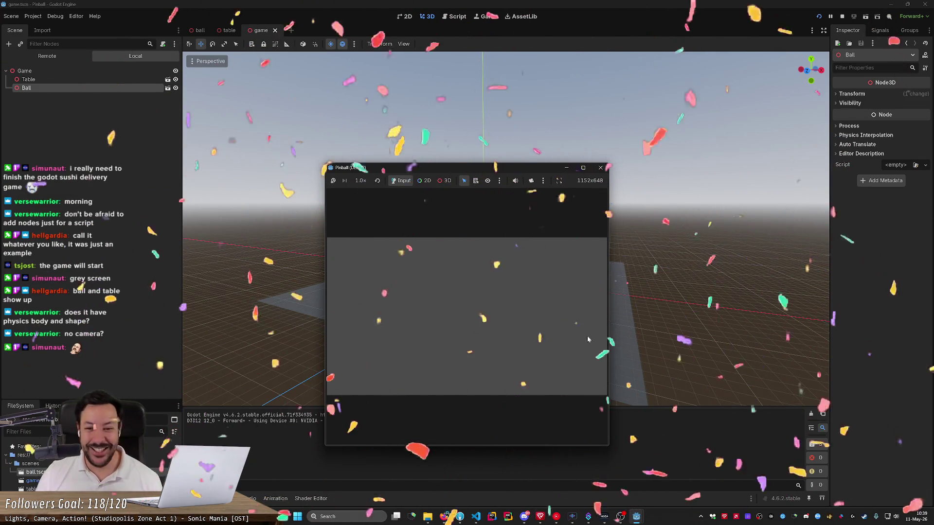
drag(609, 213, 648, 213)
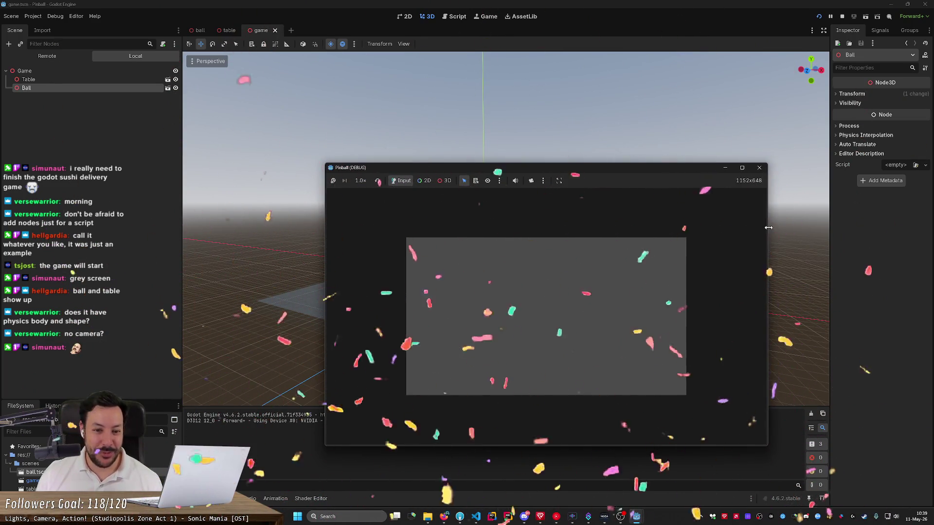
click(636, 169)
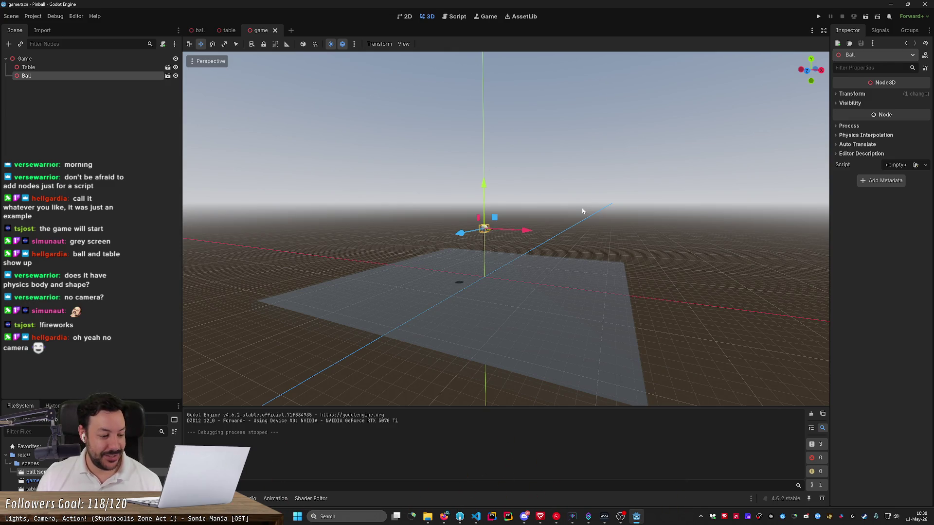
- Add a Camera3D node under Game and nudge it slightly along its Y axis
click(24, 59)
click(8, 44)
text(camera)
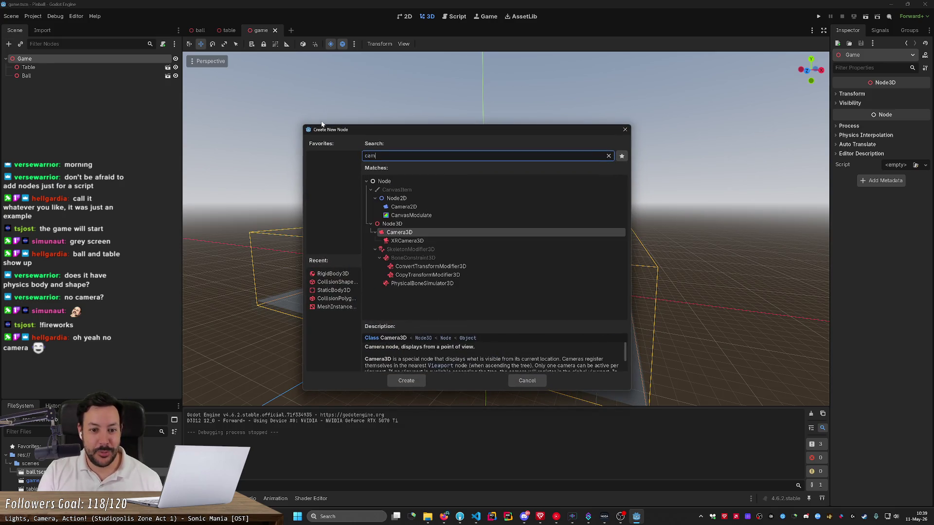
click(409, 381)
drag(506, 229, 445, 231)
scroll(544, 318, up, 1)
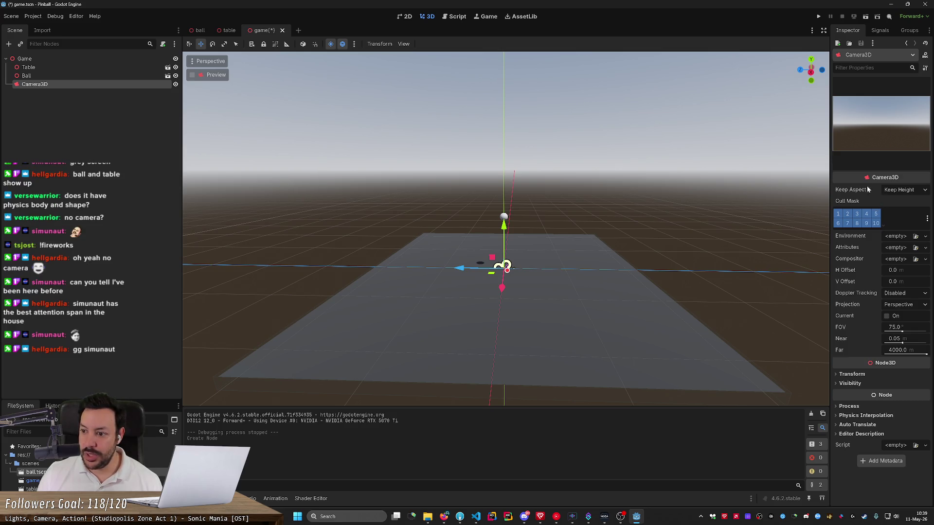
click(504, 222)
- Select Ball, expand its transform values and centre the view on it
click(48, 77)
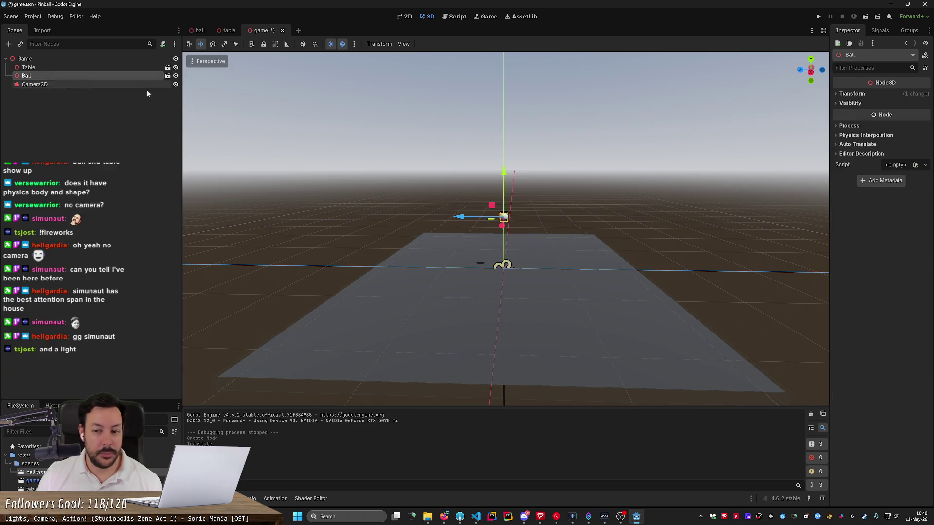
click(838, 95)
drag(487, 243, 486, 219)
key(f)
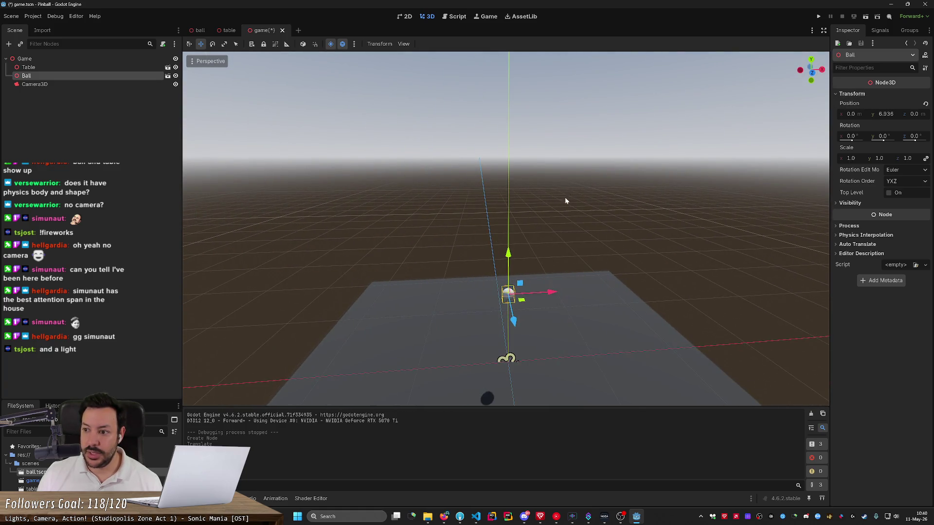
scroll(486, 257, down, 5)
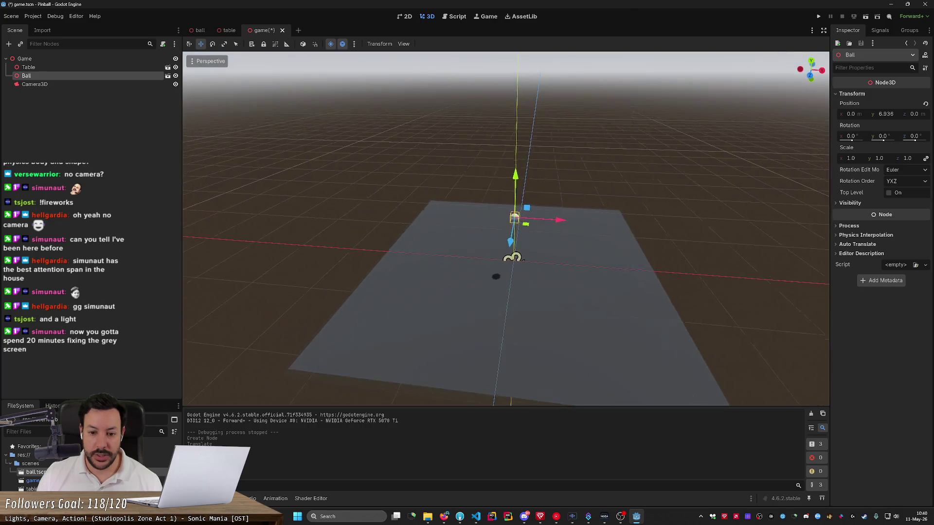
- Raise the Camera3D above the table, tilt it down onto the table, and save
click(98, 84)
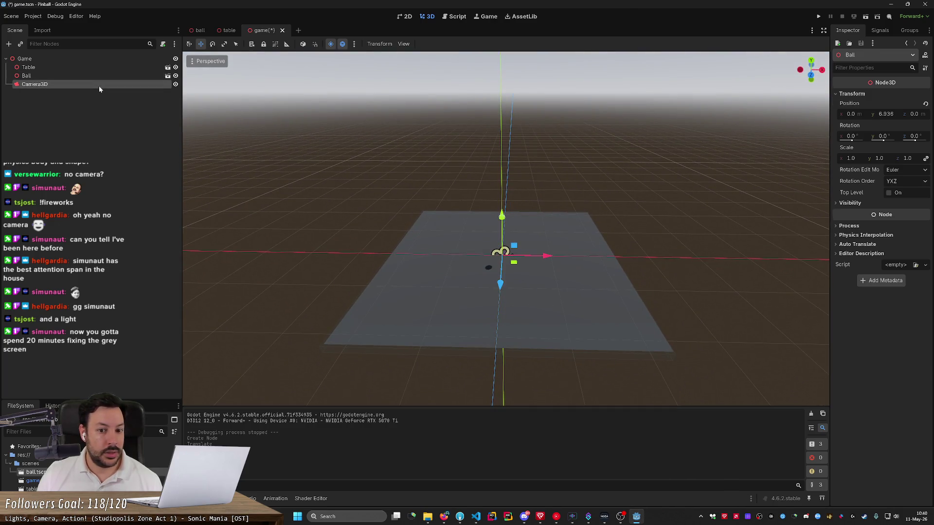
mouse_move(503, 285)
mouse_down()
mouse_move(495, 398)
mouse_move(499, 187)
mouse_move(498, 228)
mouse_up()
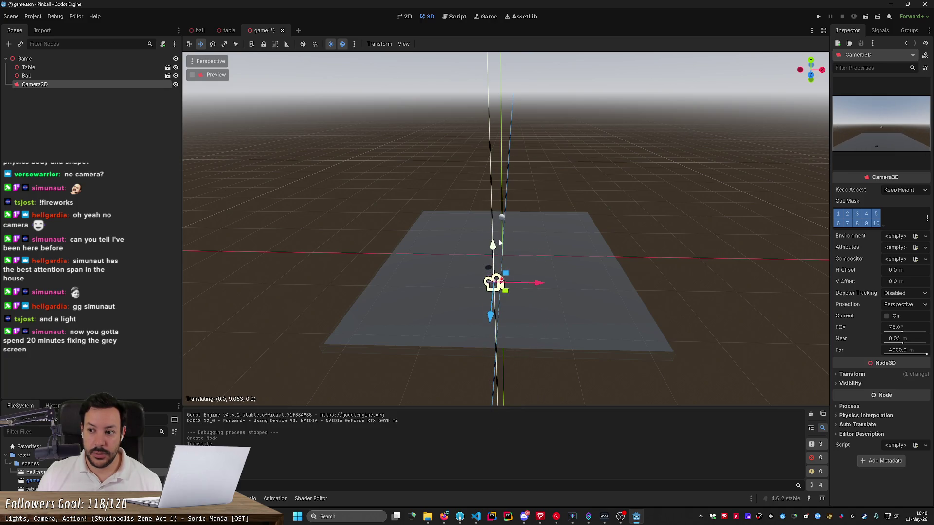
key(e)
drag(498, 300, 492, 170)
key(w)
key(e)
drag(491, 214, 492, 203)
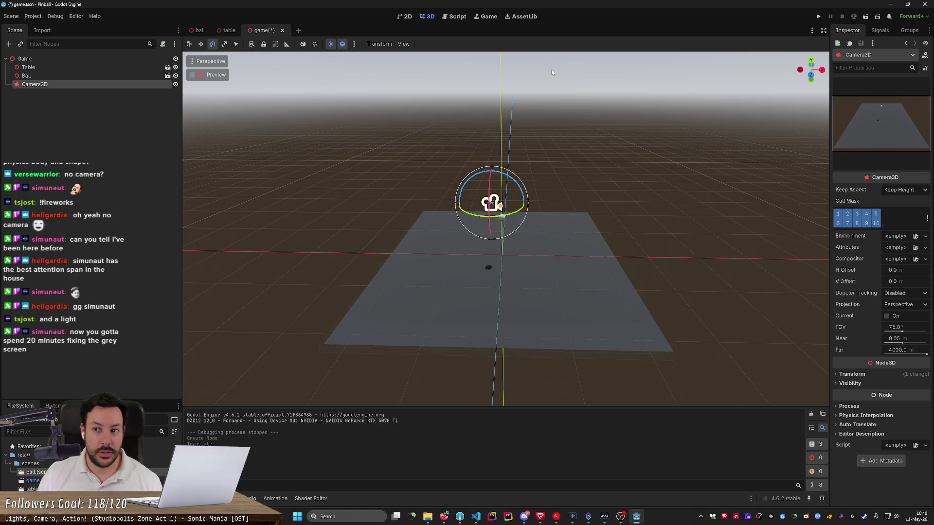
key(ctrl+s)
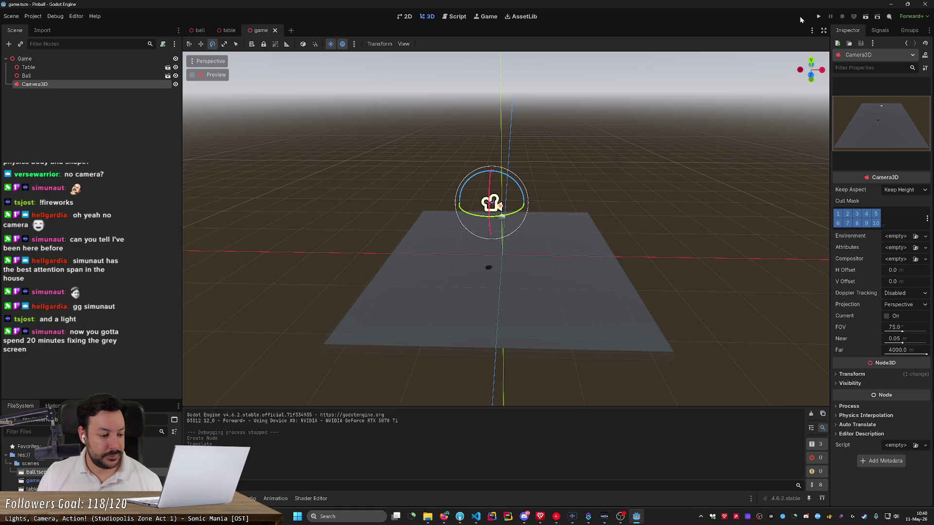
click(818, 17)
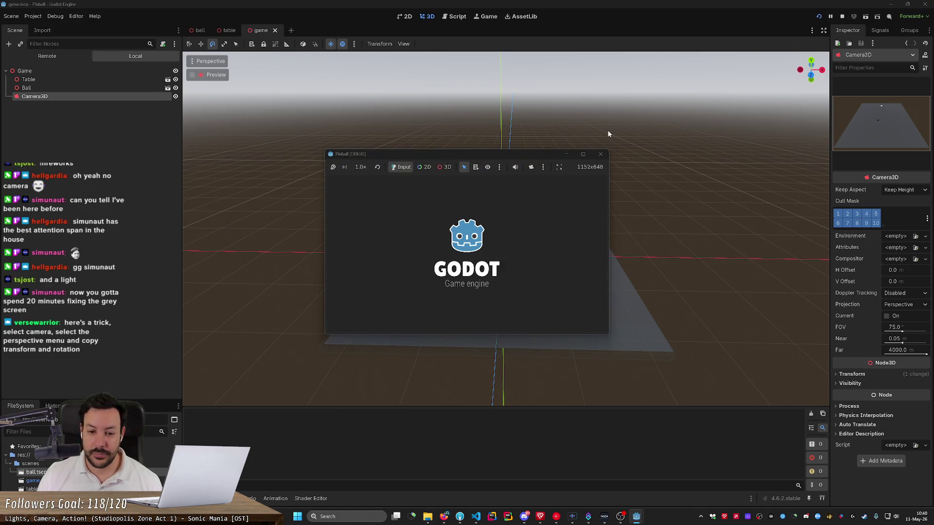
double_click(554, 159)
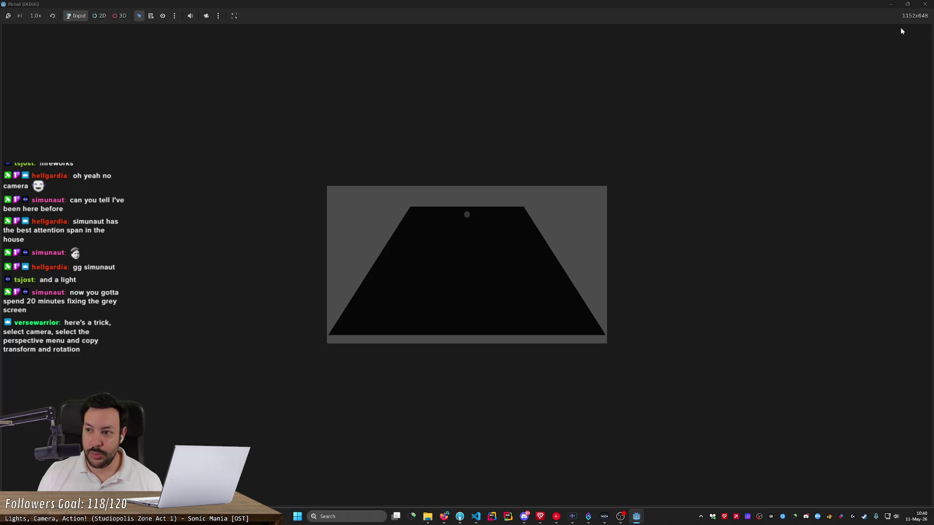
click(926, 5)
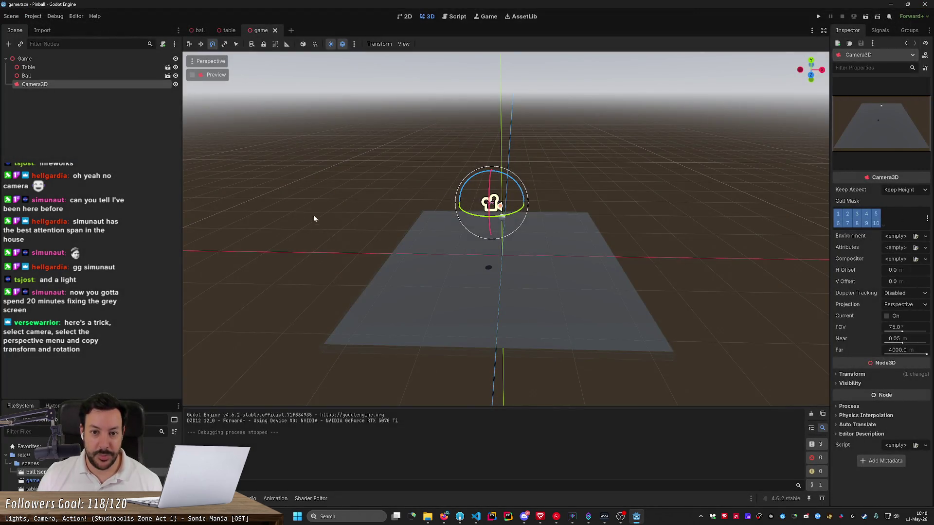
click(343, 45)
click(343, 45)
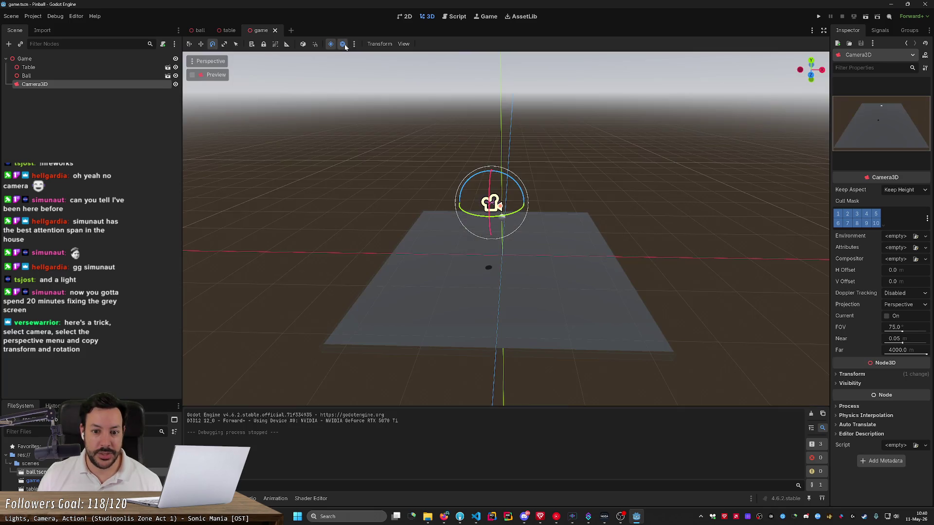
- Add a DirectionalLight3D directly under Game and tilt it to shine down on the table
click(9, 44)
text(directio)
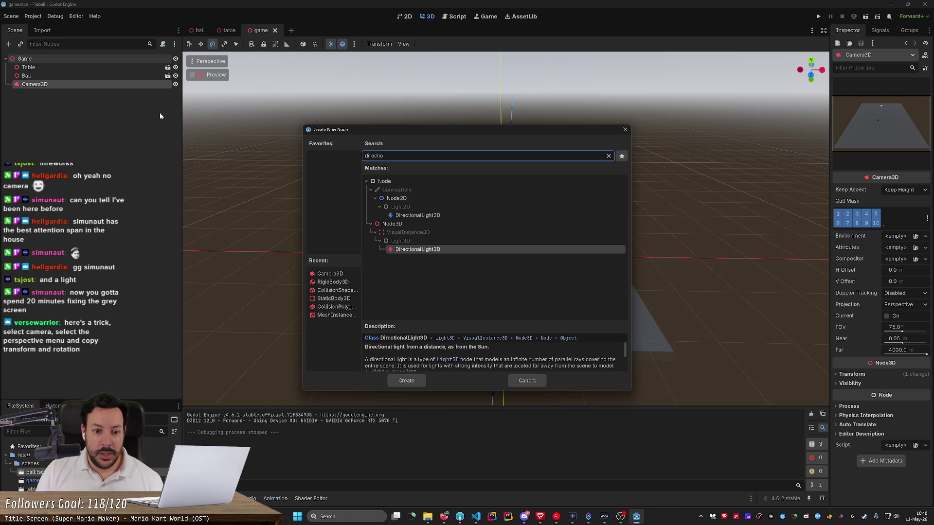
key(Return)
mouse_move(117, 93)
mouse_down()
mouse_move(5, 96)
mouse_move(40, 85)
mouse_move(38, 97)
mouse_up()
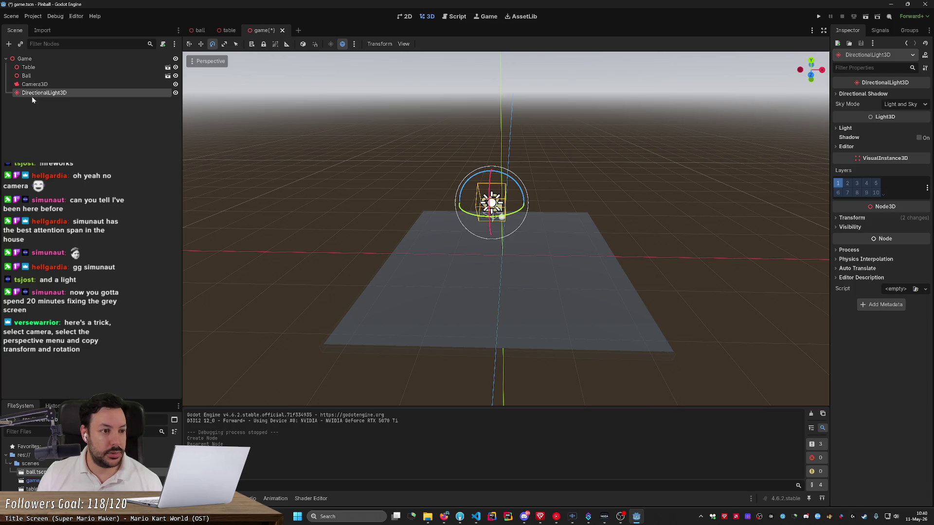
drag(491, 173, 489, 24)
key(w)
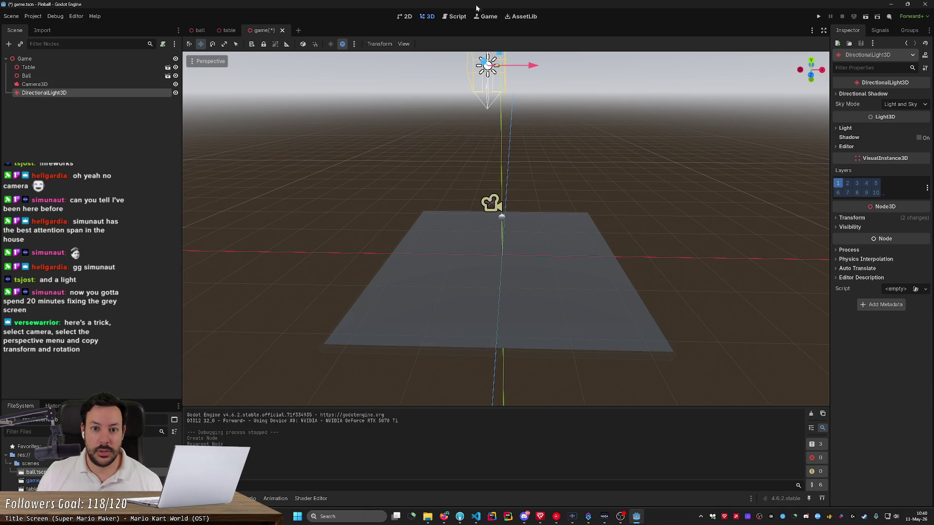
- Raise the ball to height 13.42 and test-run the game to check it
click(818, 17)
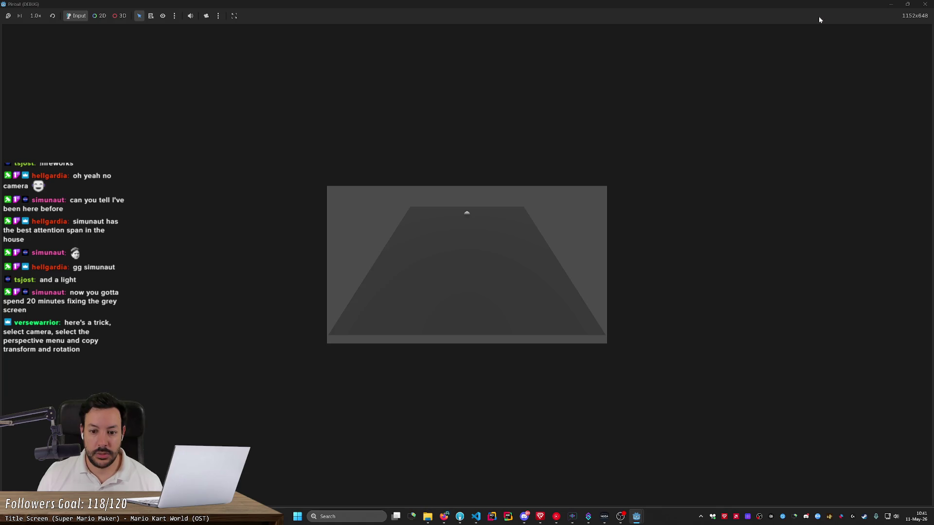
click(891, 5)
click(503, 216)
drag(501, 178, 522, 116)
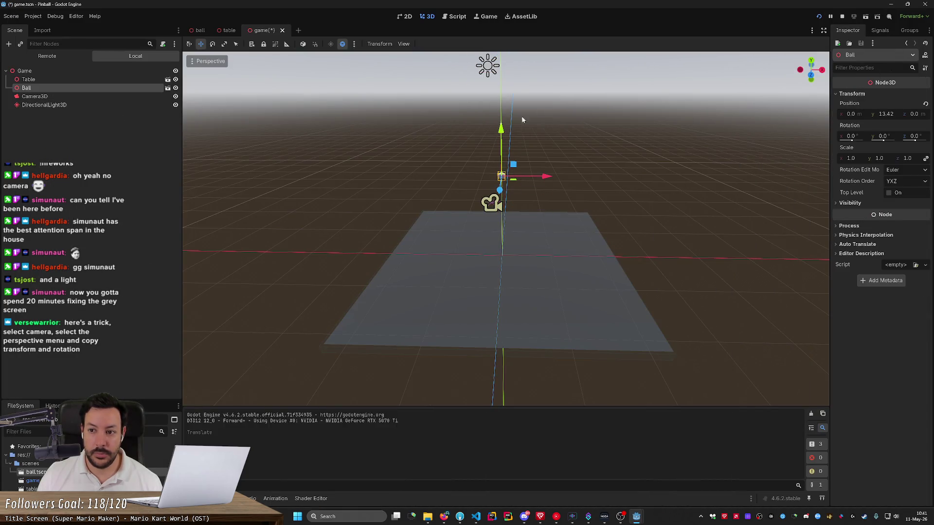
click(819, 17)
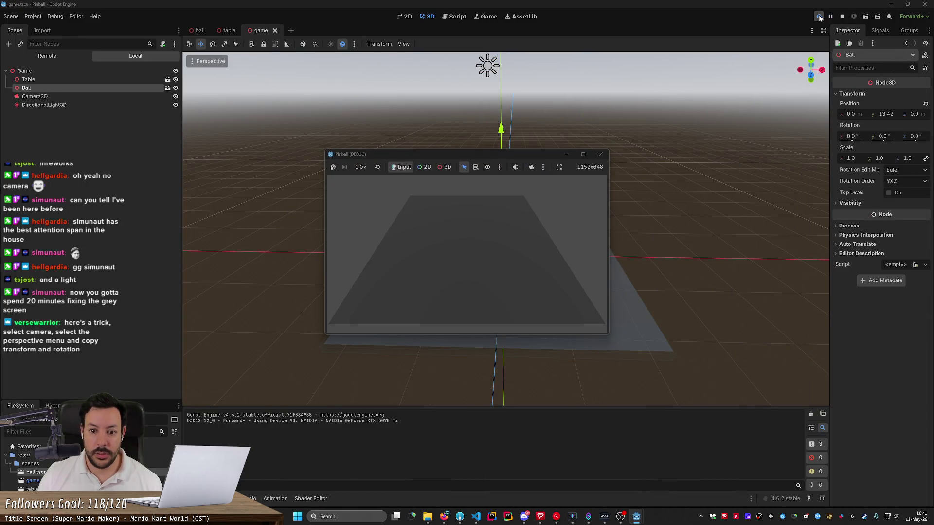
drag(520, 149, 519, 42)
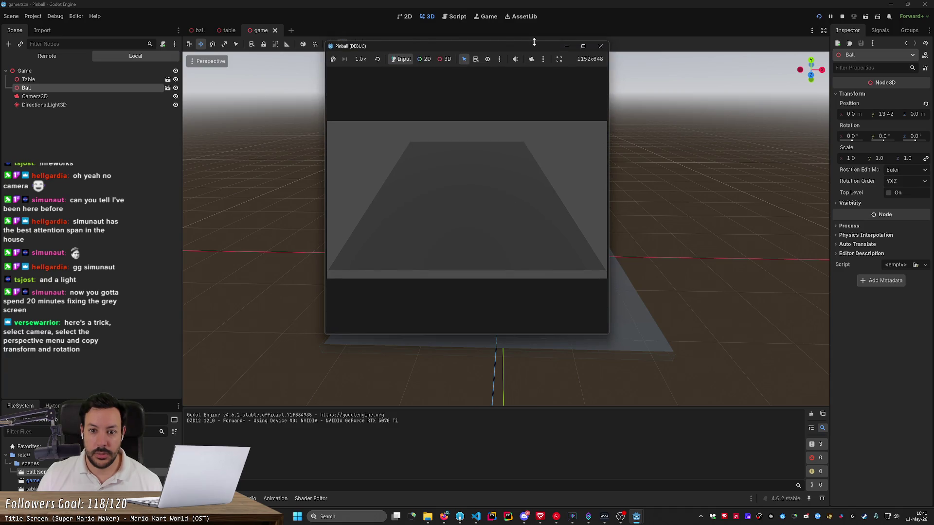
click(599, 47)
- Raise the Camera3D slightly along Y and test-run the game to check the view
click(77, 85)
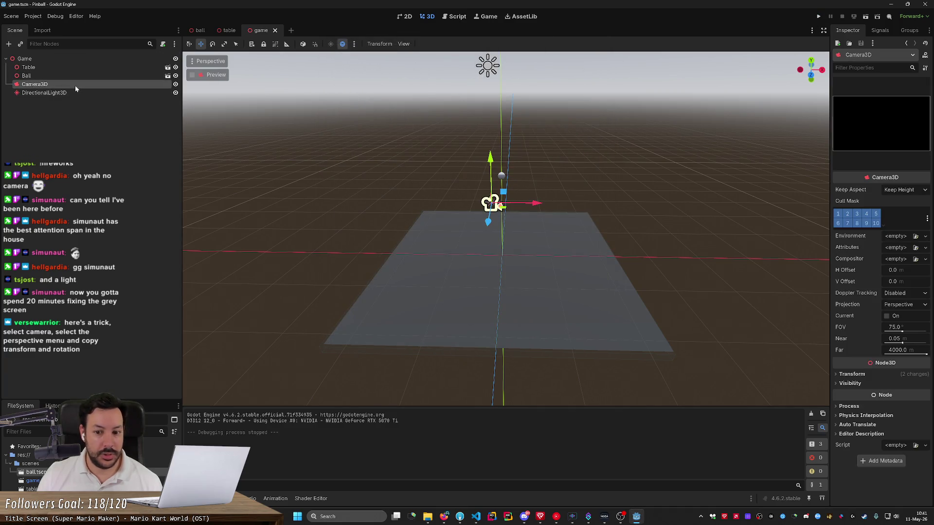
drag(489, 154, 488, 92)
click(816, 17)
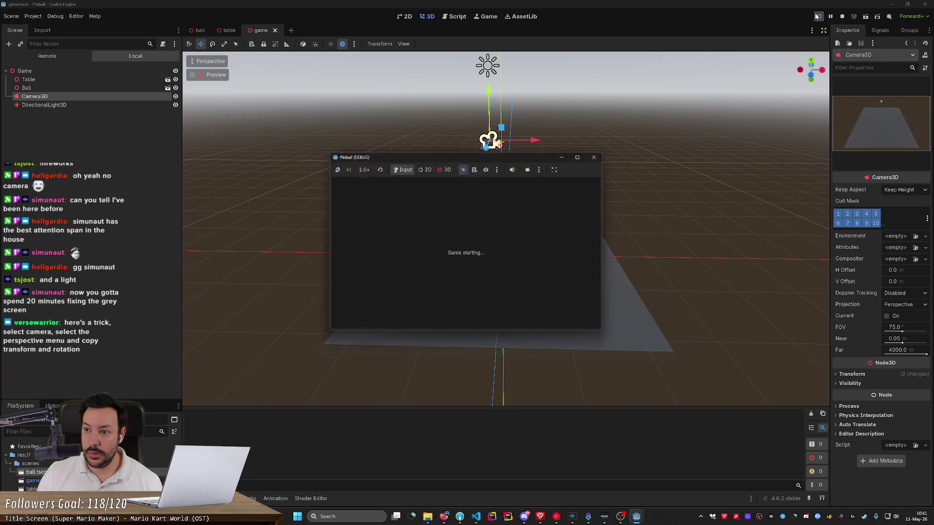
click(599, 155)
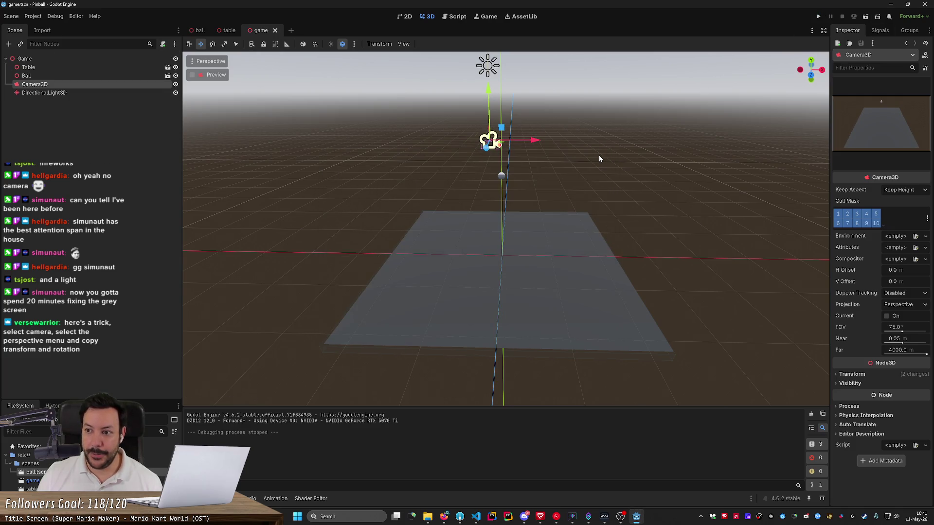
- Open the ball scene from the Ball instance and select its RigidBody3D
click(54, 77)
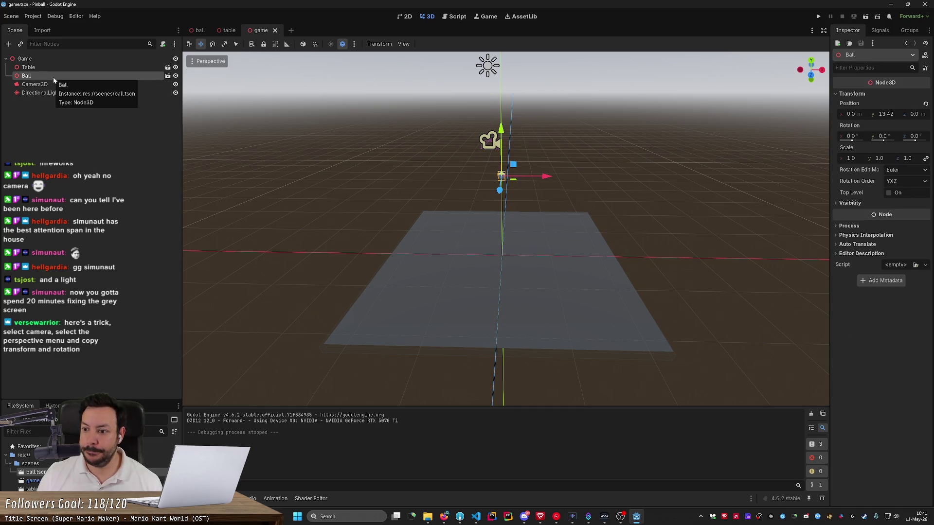
click(843, 226)
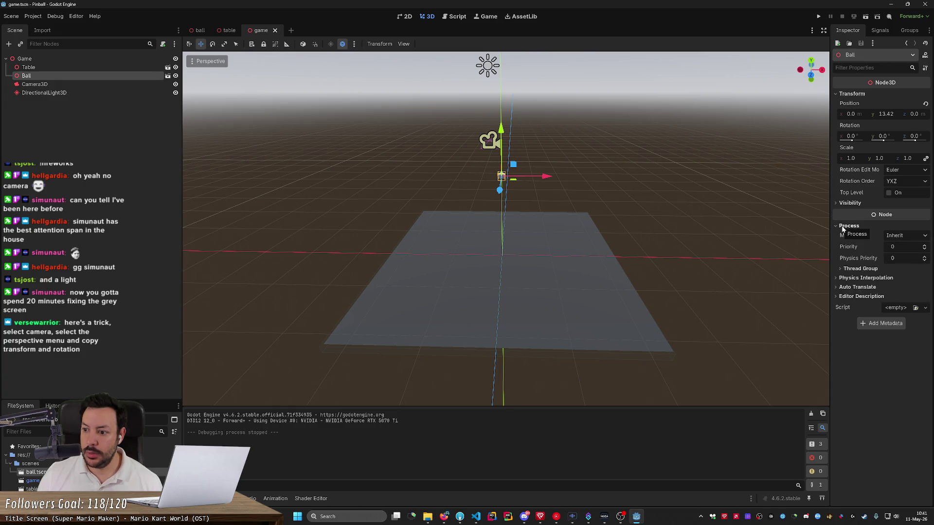
click(843, 226)
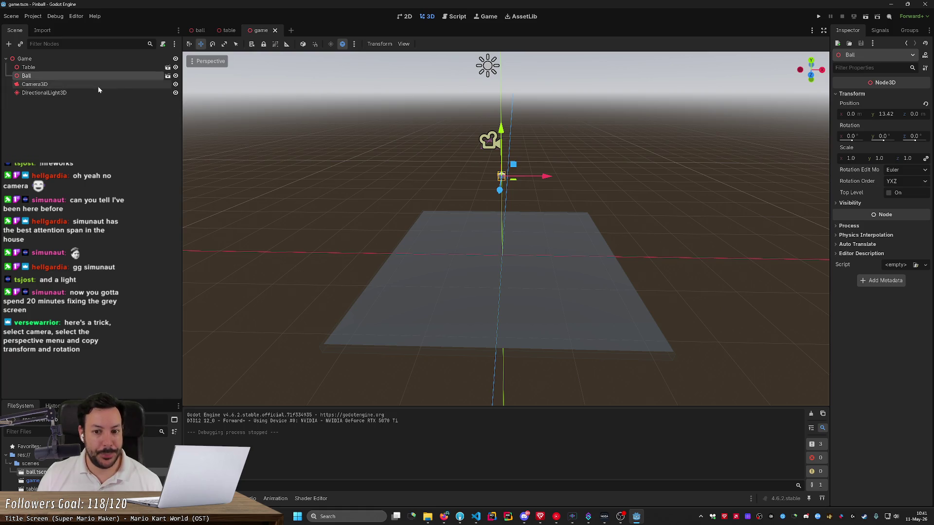
click(167, 76)
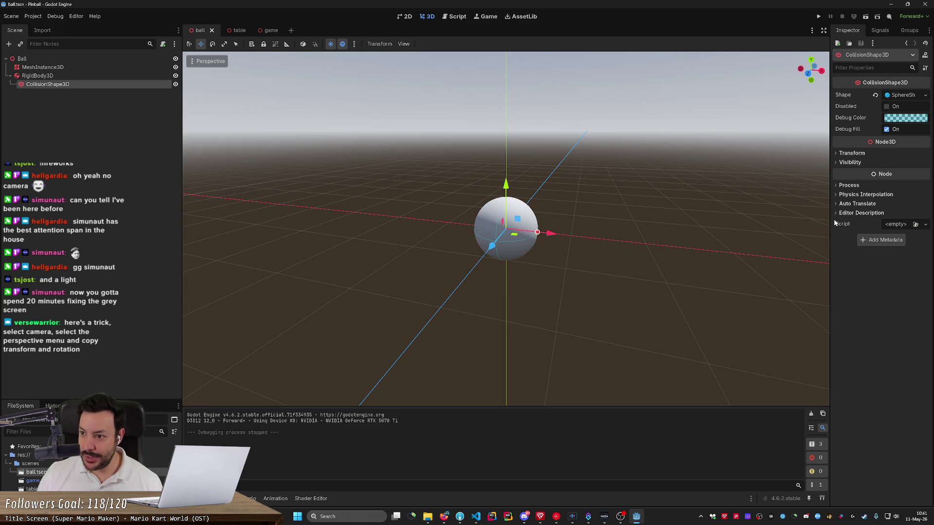
click(88, 76)
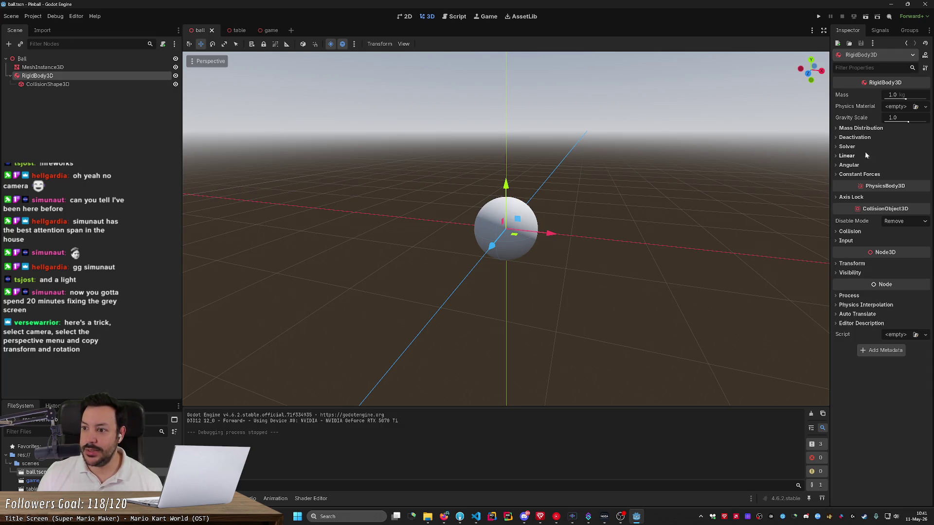
- Review the RigidBody3D's Mass Distribution, Deactivation (Freeze Mode) and Solver properties
click(836, 128)
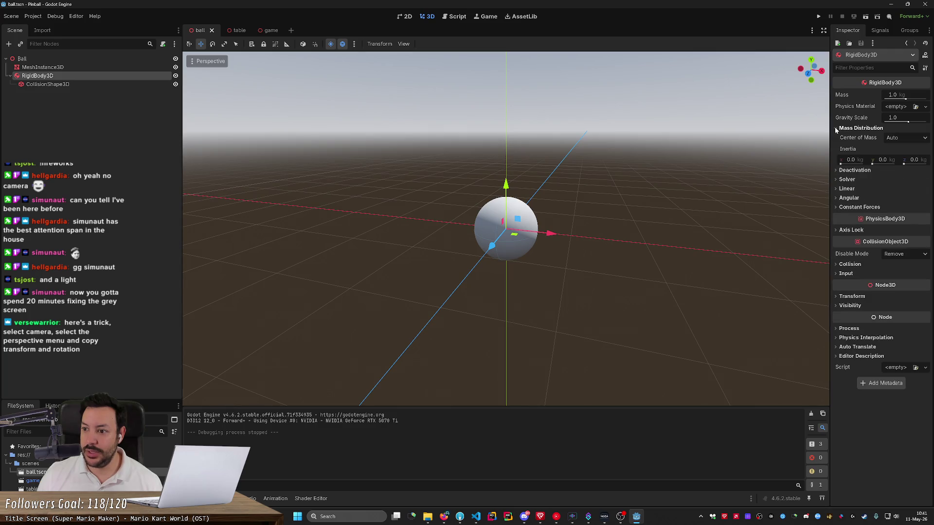
click(835, 128)
click(833, 138)
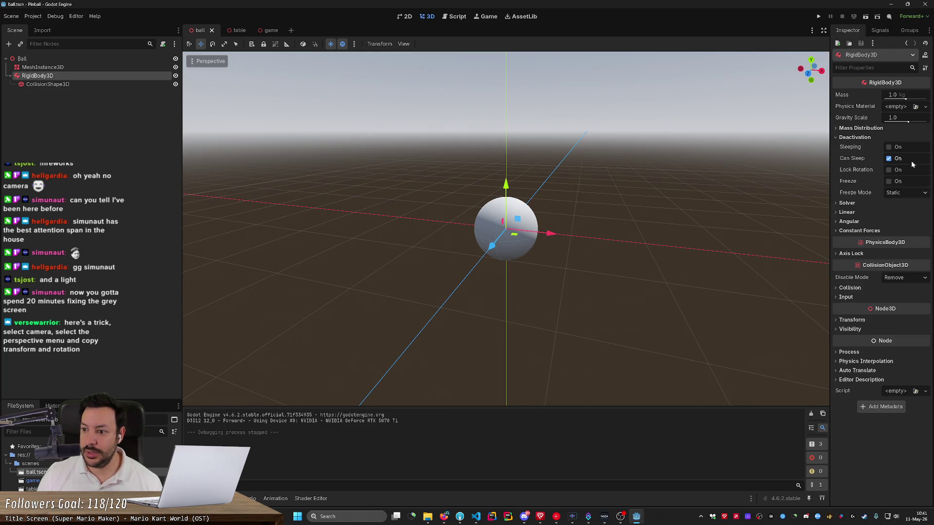
click(899, 194)
click(899, 194)
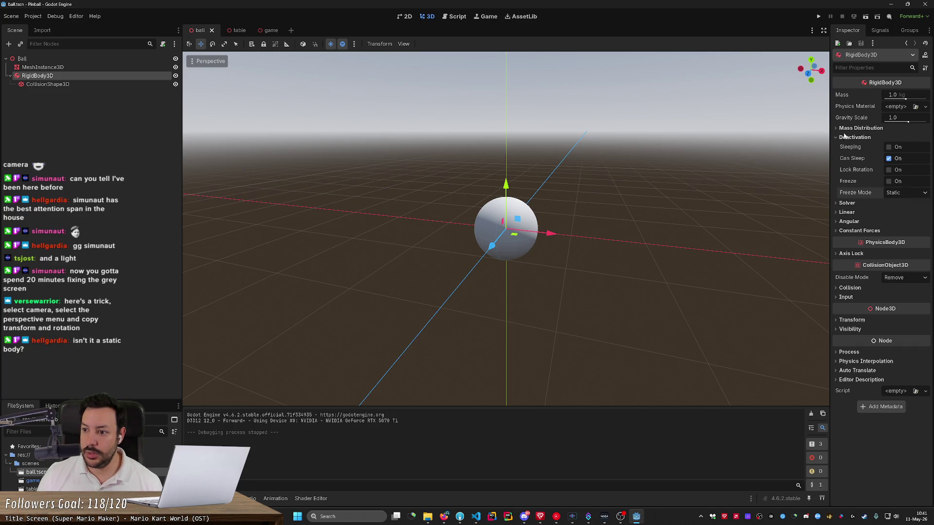
click(836, 137)
click(836, 147)
click(835, 148)
- Expand the RigidBody3D's Linear and Constant Forces properties
click(836, 157)
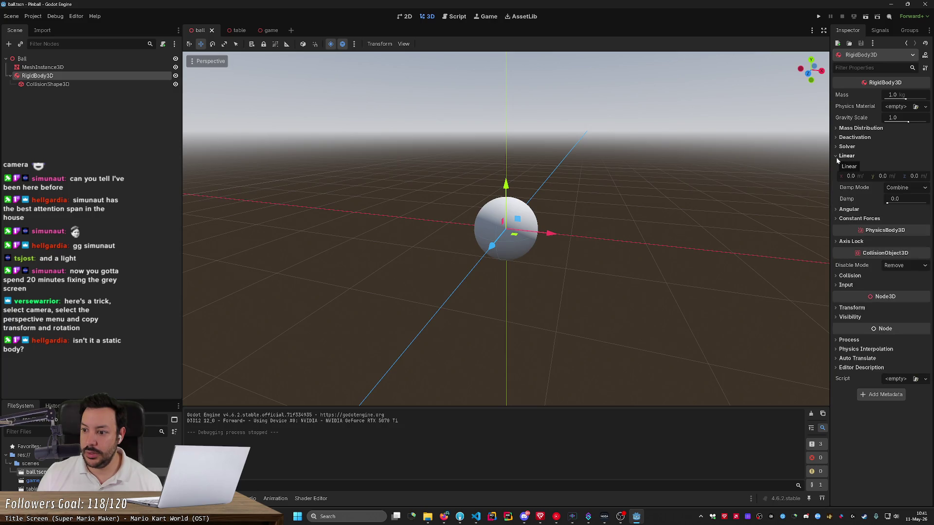
click(837, 218)
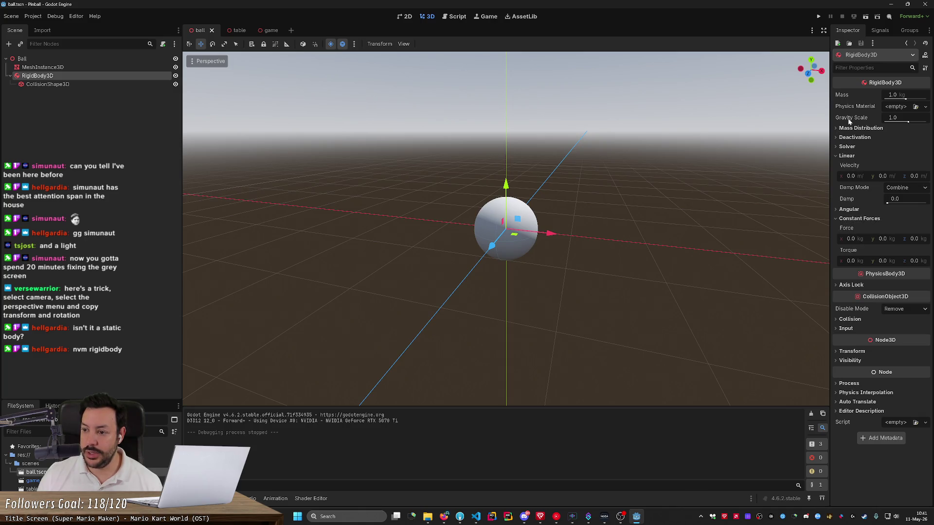
mouse_move(849, 119)
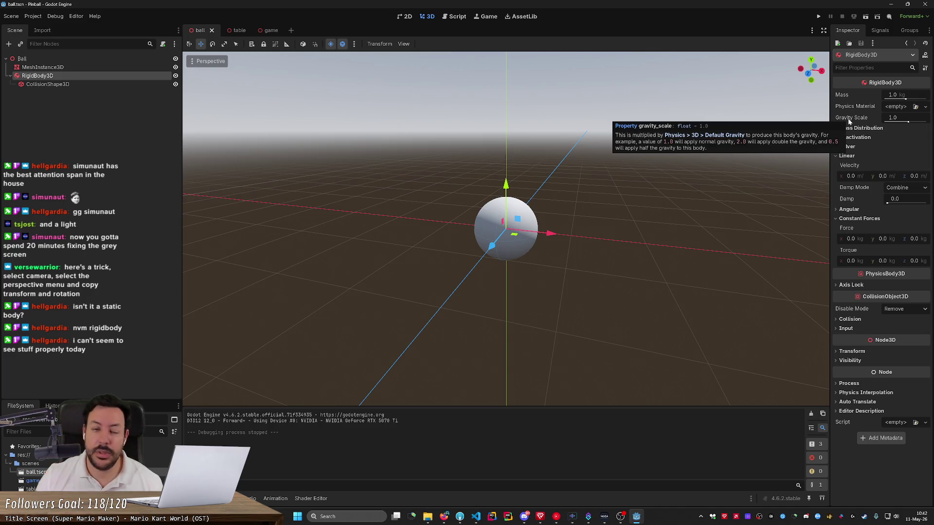
click(11, 16)
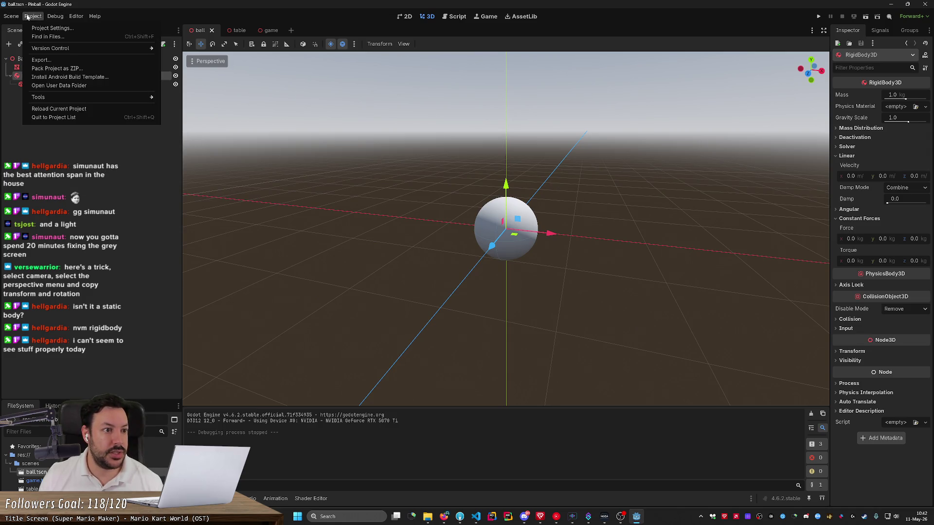
click(52, 28)
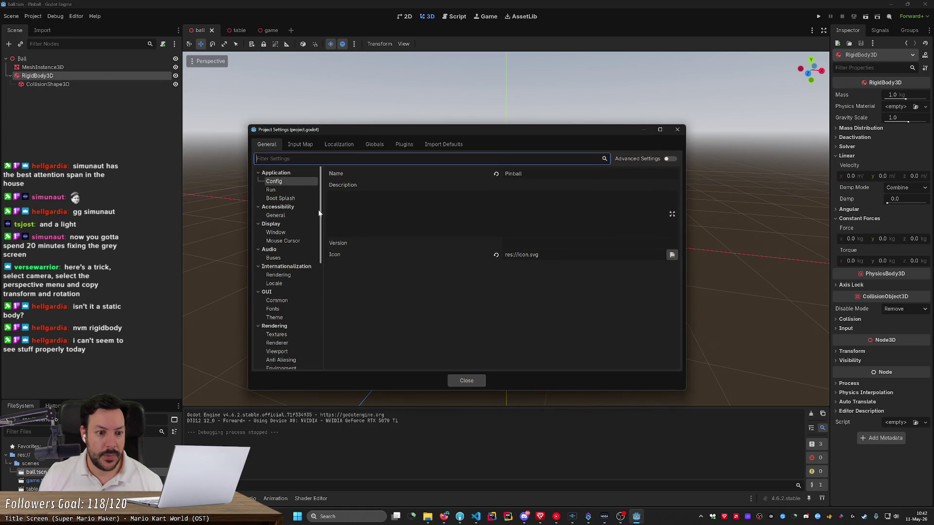
scroll(319, 210, down, 6)
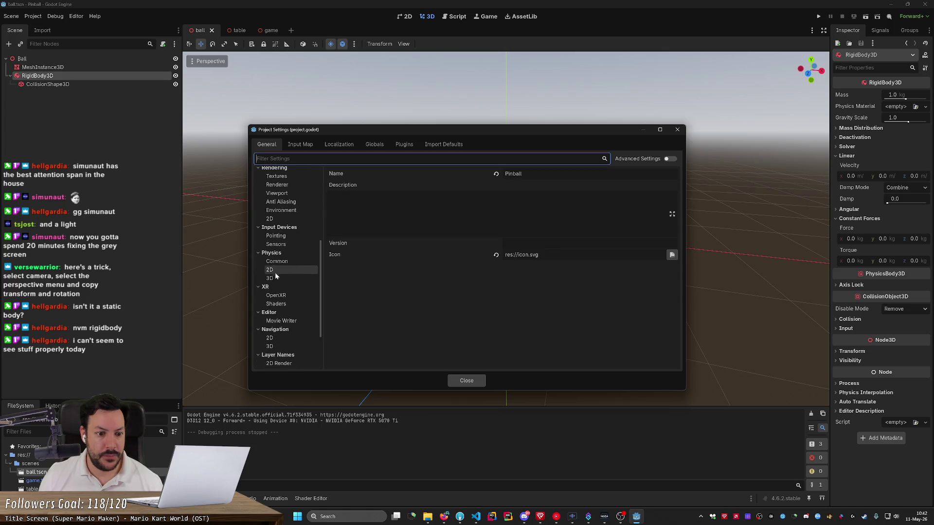
click(269, 279)
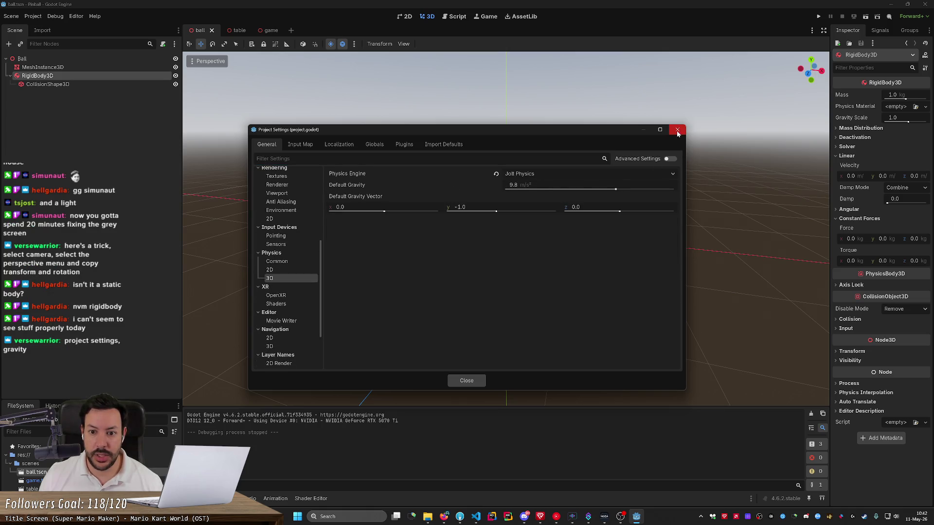
click(618, 174)
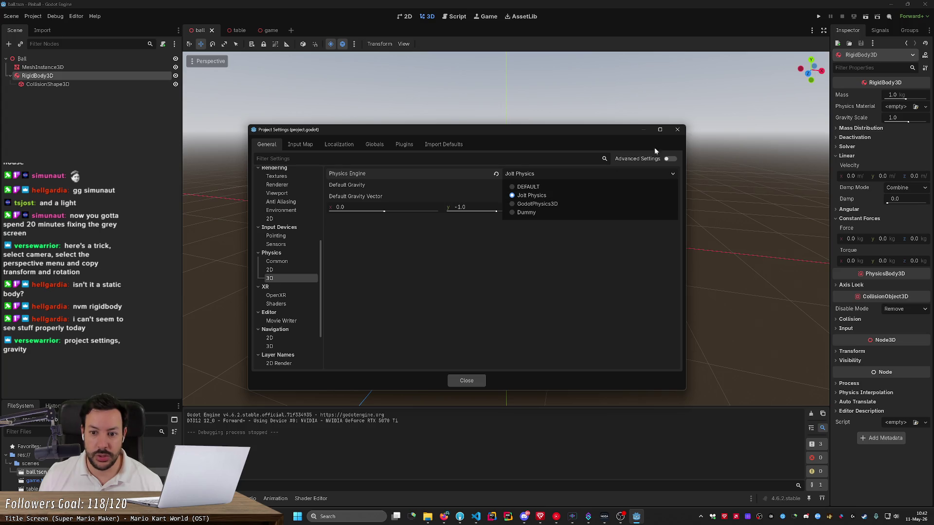
click(712, 145)
click(676, 130)
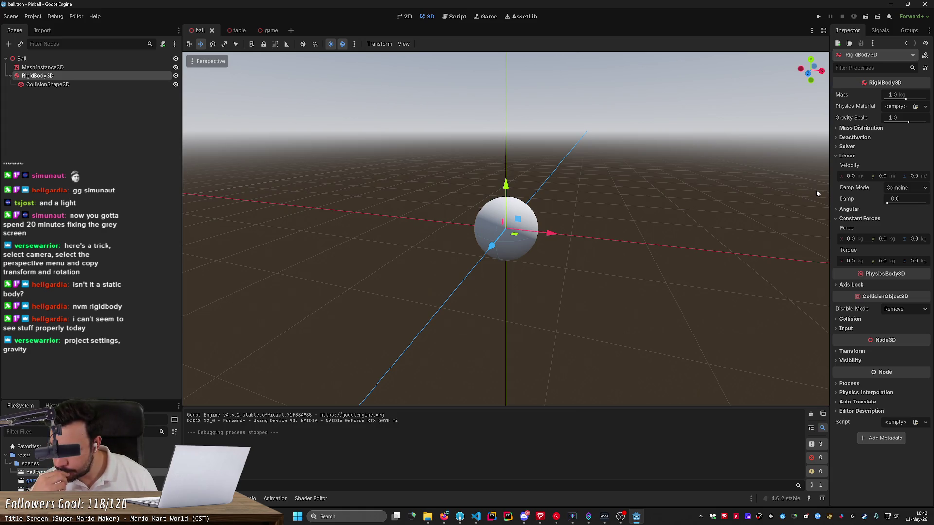
- Browse the Process, Auto Translate and Deactivation sections in the Inspector
click(845, 383)
click(845, 384)
click(849, 402)
click(849, 402)
click(848, 402)
click(849, 401)
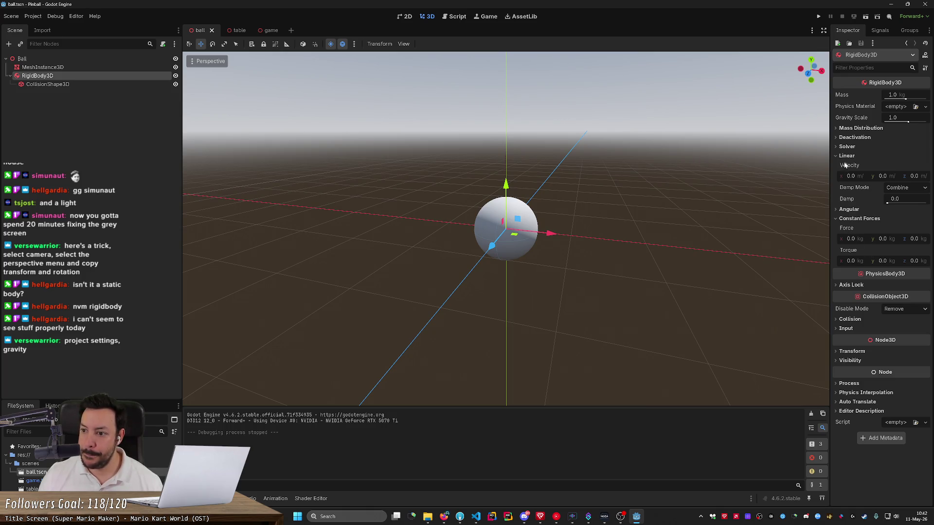
click(847, 138)
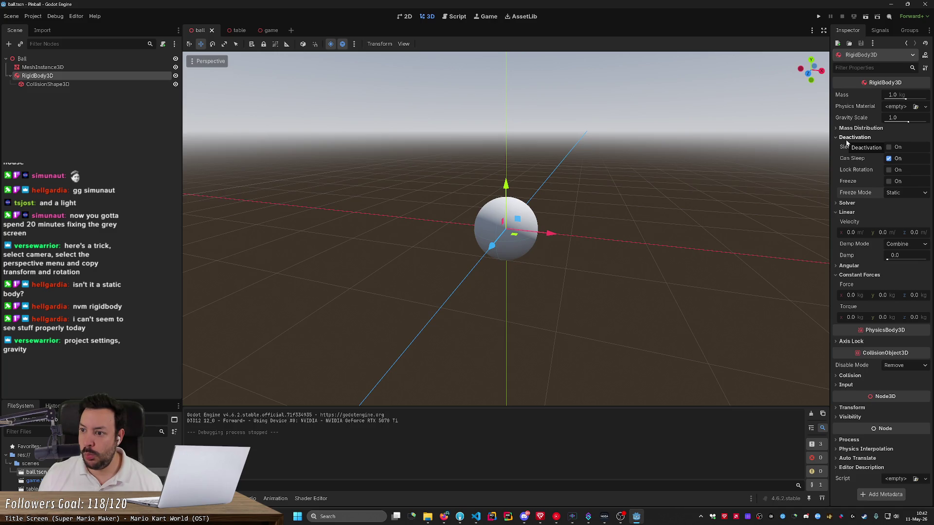
- Assign a new PhysicsMaterial with Bounce 1.0, then save ball.tscn and run the game
click(901, 108)
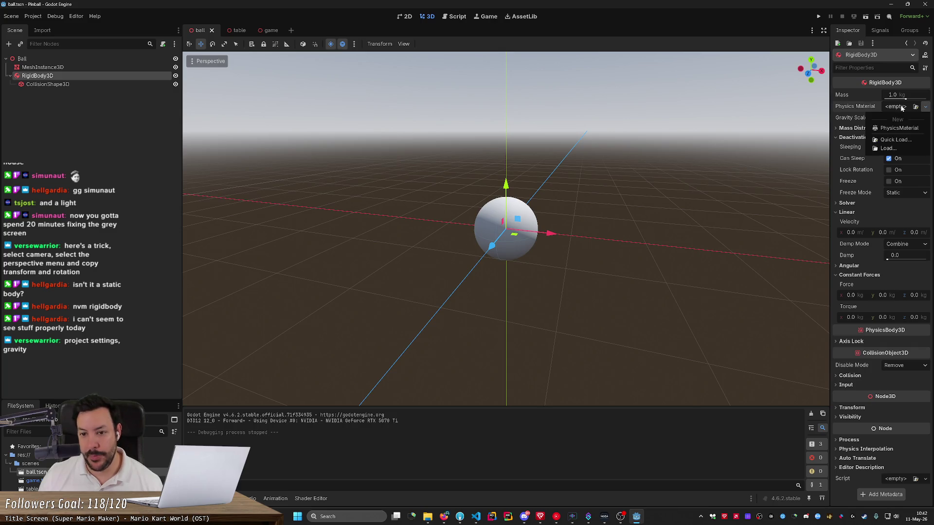
click(899, 128)
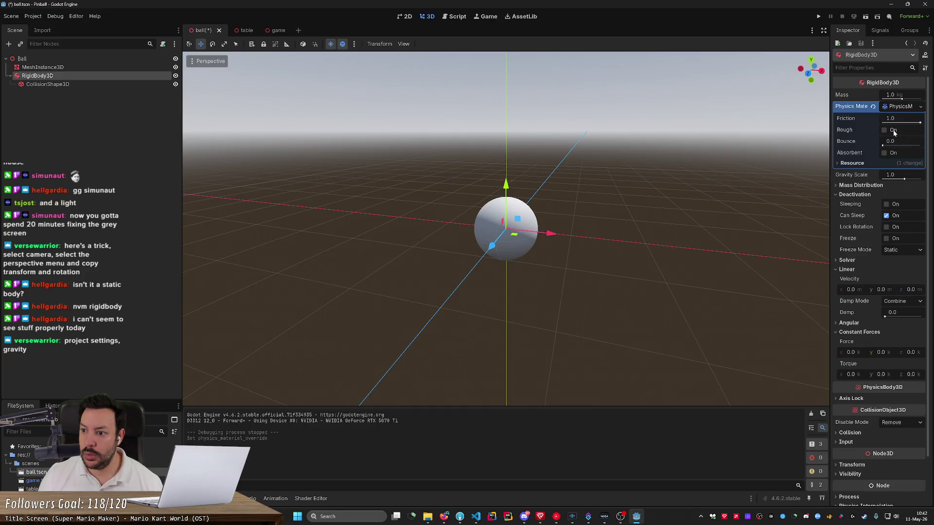
drag(892, 141, 890, 141)
click(890, 141)
text(1)
key(Return)
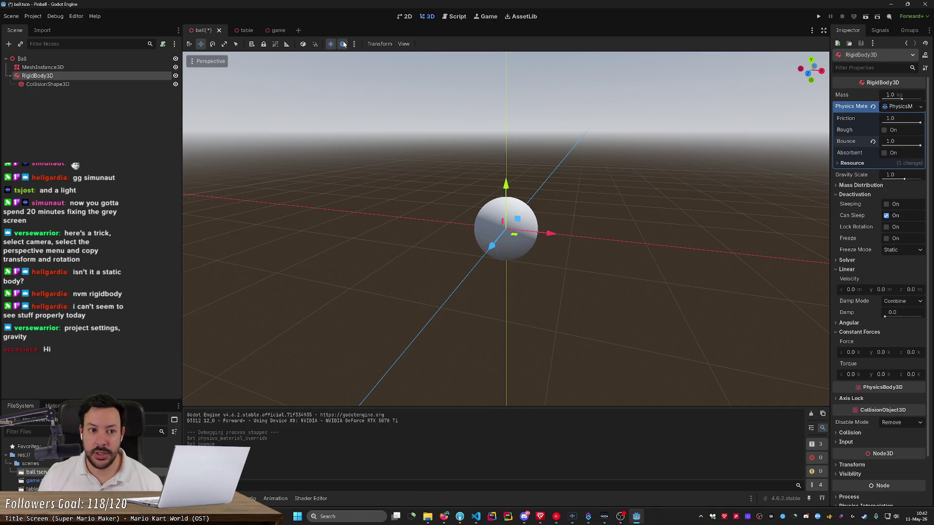
key(ctrl+s)
click(818, 16)
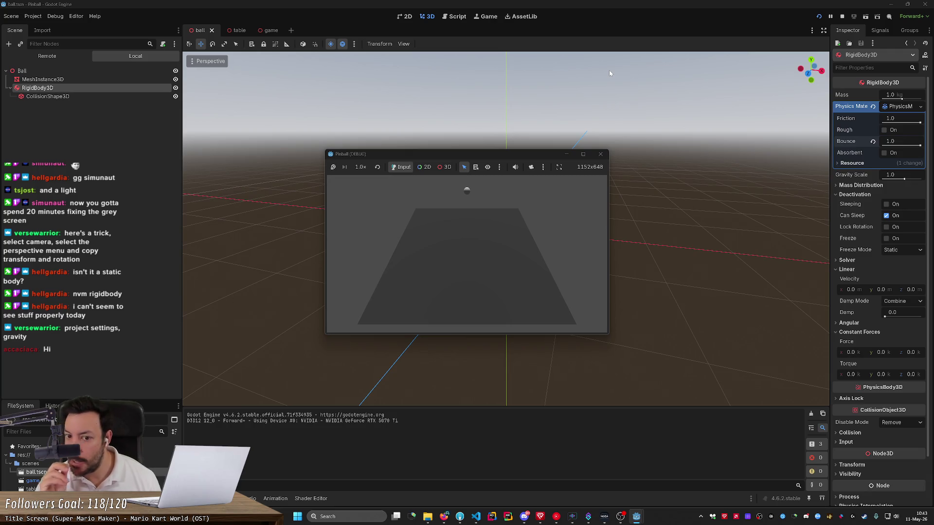
- Stop the test run, restore the cleared bounce 1.0 physics material, and save ball.tscn
click(892, 219)
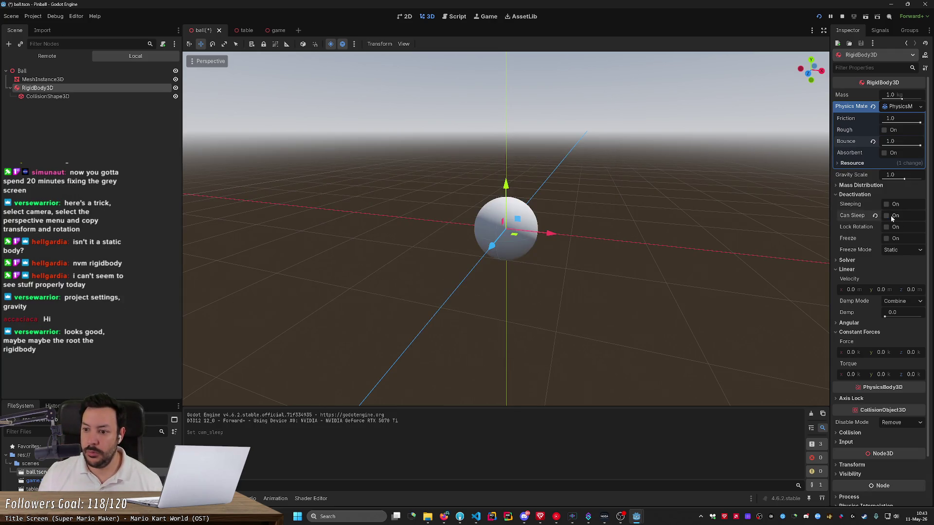
click(892, 219)
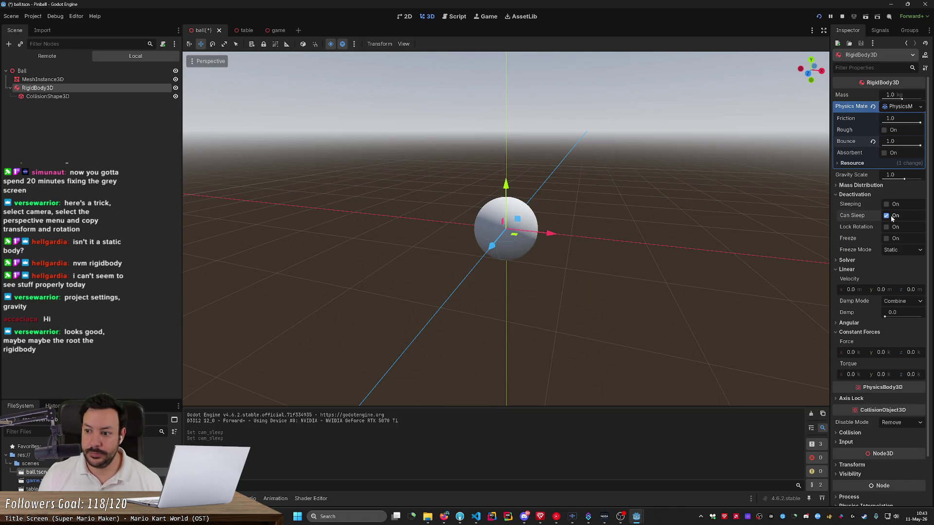
click(842, 17)
click(873, 106)
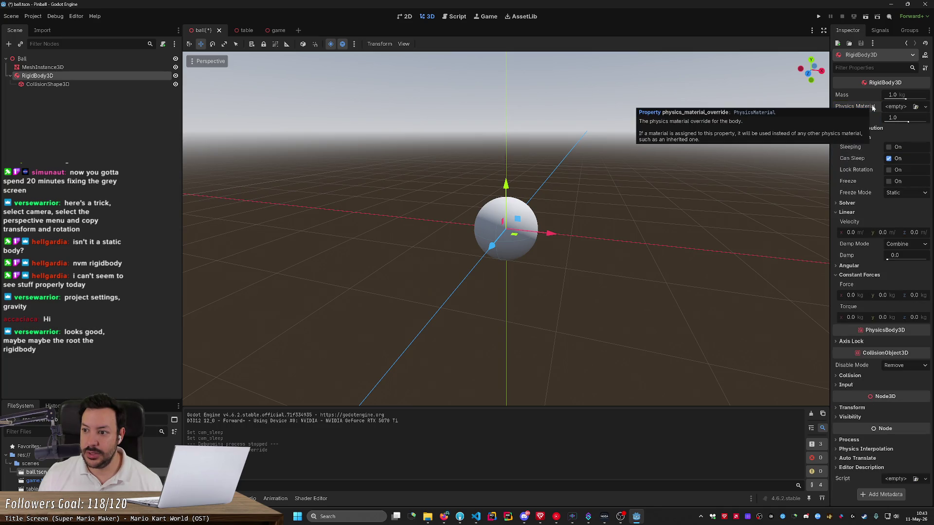
key(ctrl+z)
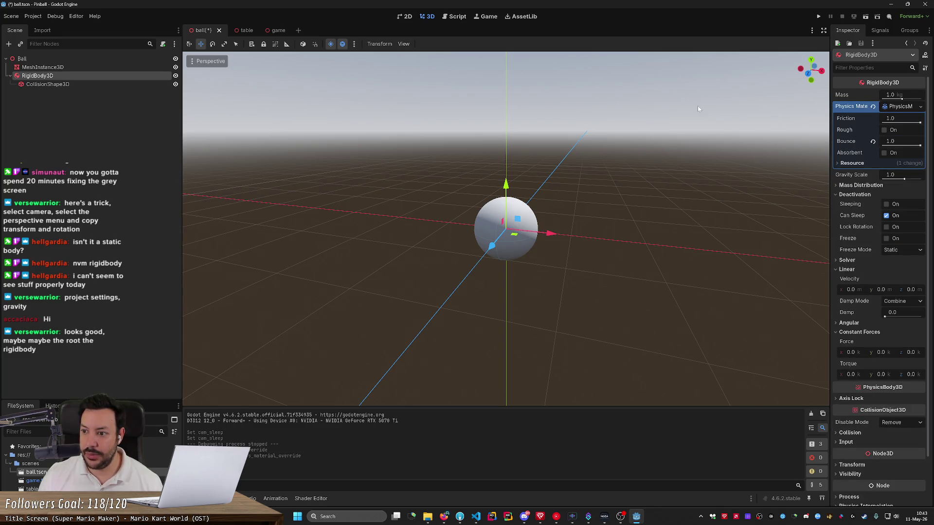
key(ctrl+s)
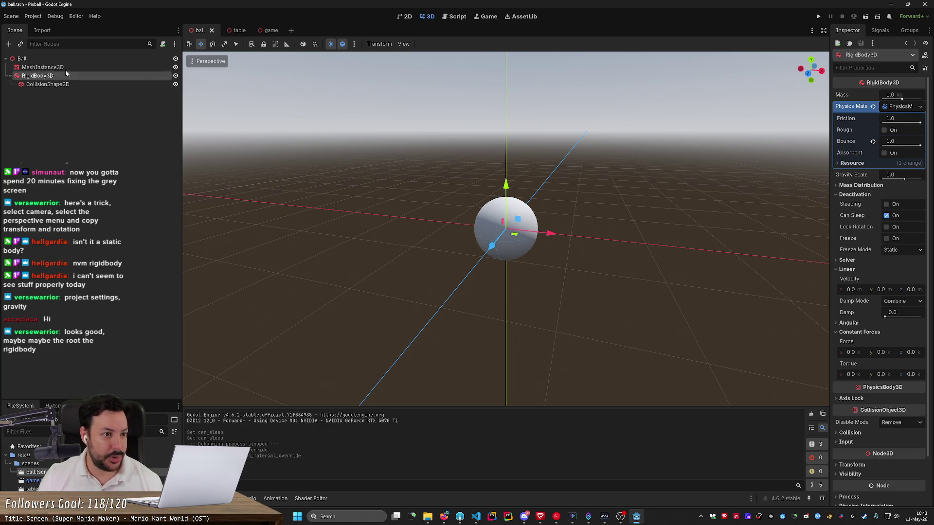
- Switch to the game scene, select Camera3D, and close the Perspective menu unchanged
click(261, 31)
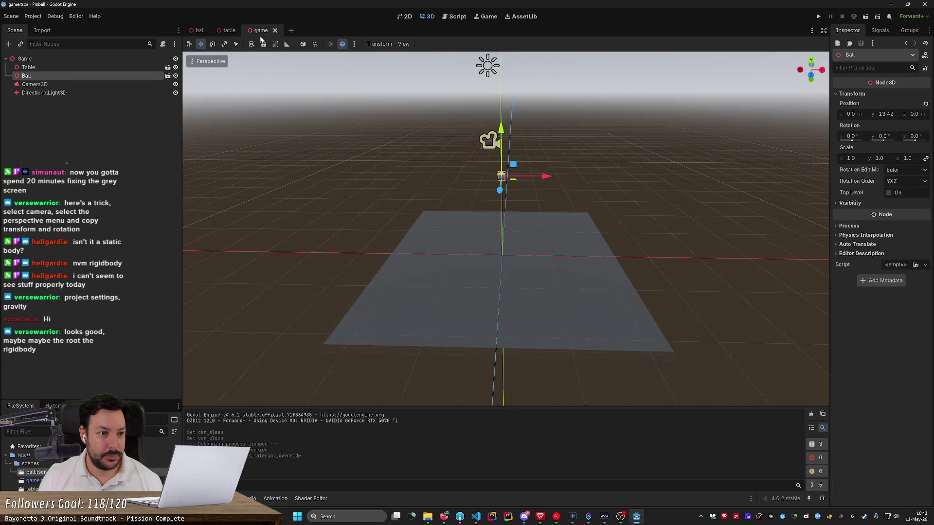
click(37, 86)
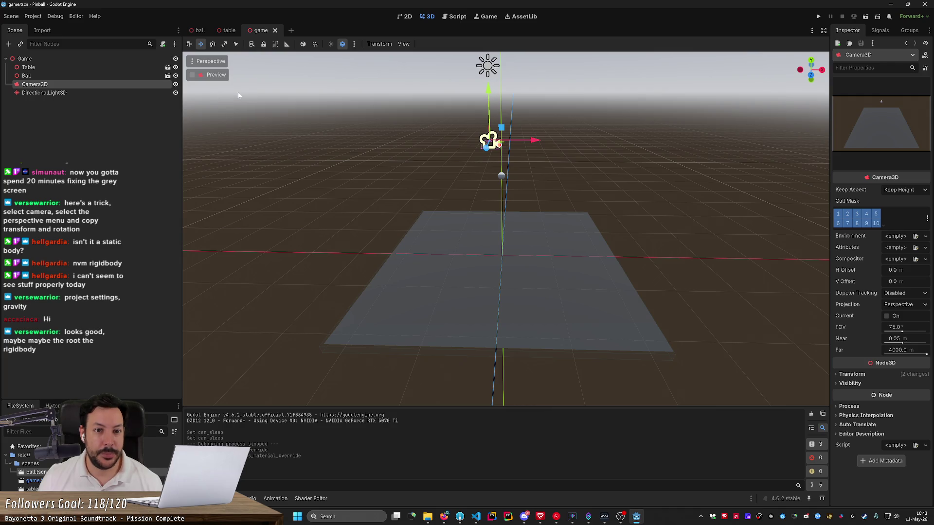
click(202, 62)
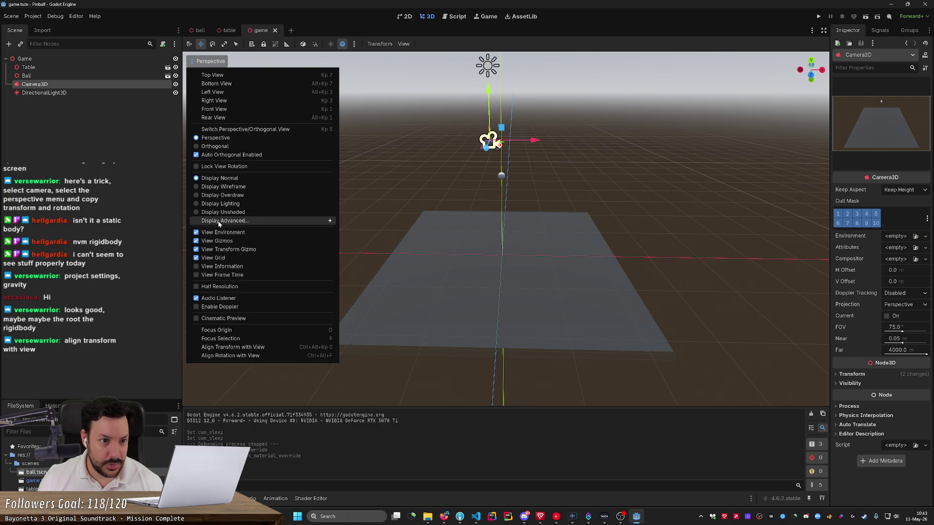
mouse_move(218, 224)
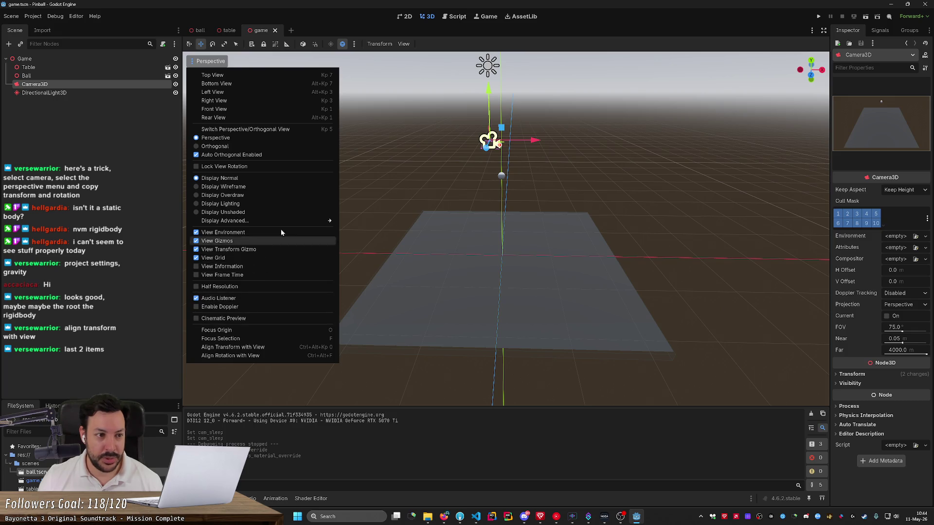
key(Escape)
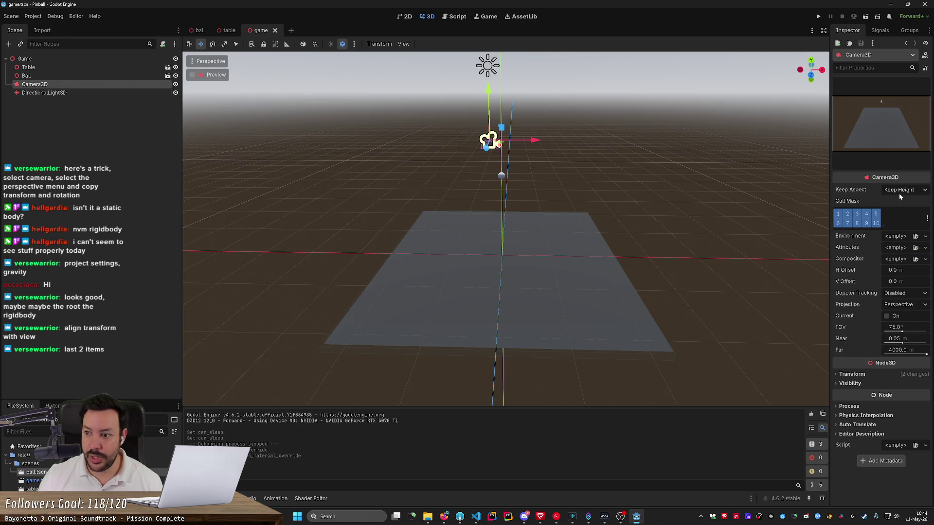
- Widen the Inspector panel and raise the Camera3D about 0.665 units along Y
mouse_move(830, 124)
mouse_down()
mouse_move(608, 112)
mouse_move(778, 125)
mouse_move(770, 125)
mouse_up()
mouse_move(457, 90)
mouse_down()
mouse_move(458, 79)
mouse_move(458, 98)
mouse_up()
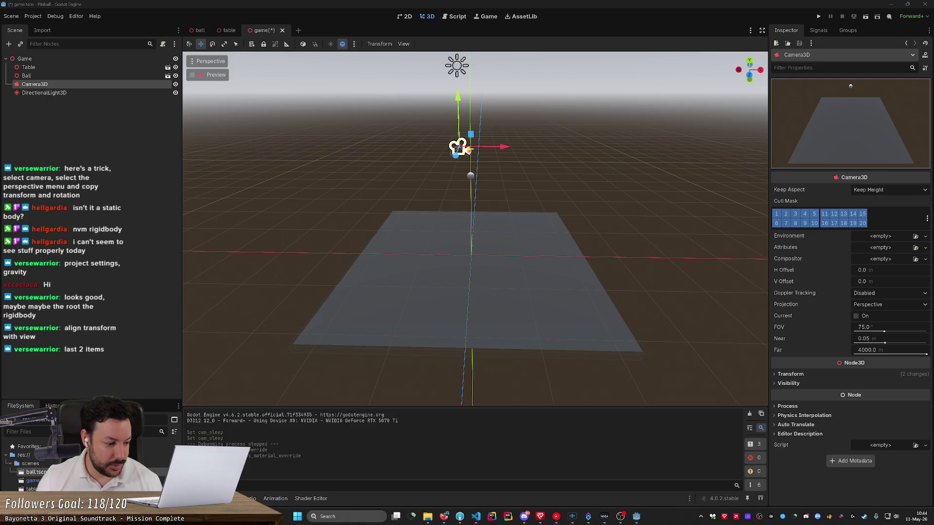
- Save the game scene, then select the ball scene's Ball root node and show its transform
key(ctrl+s)
click(200, 30)
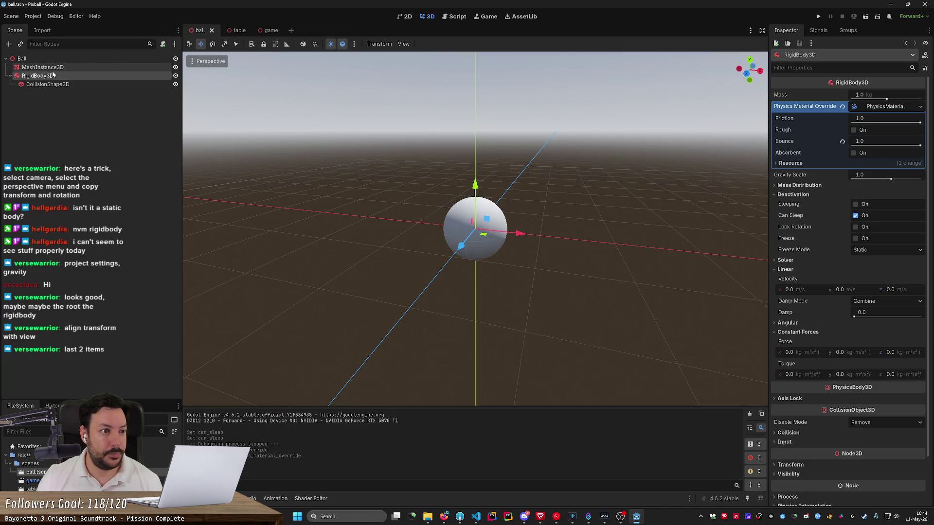
click(22, 58)
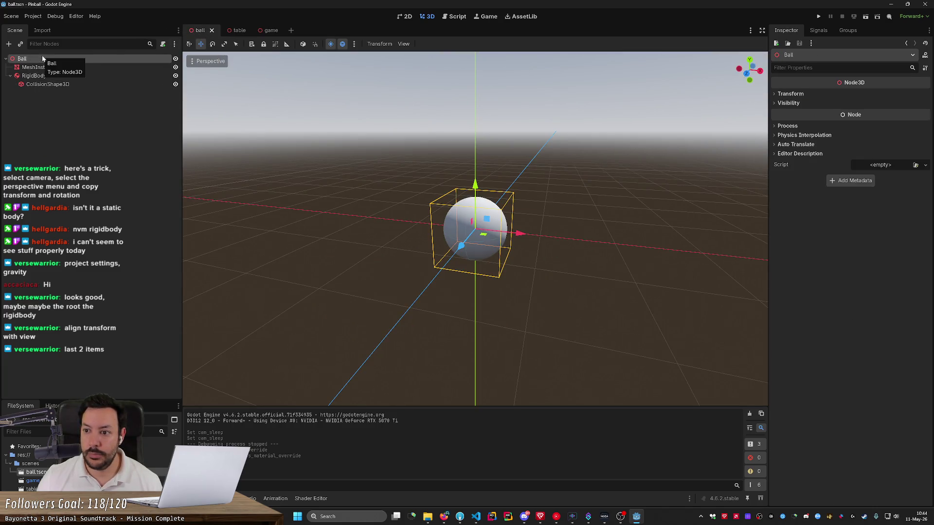
click(792, 94)
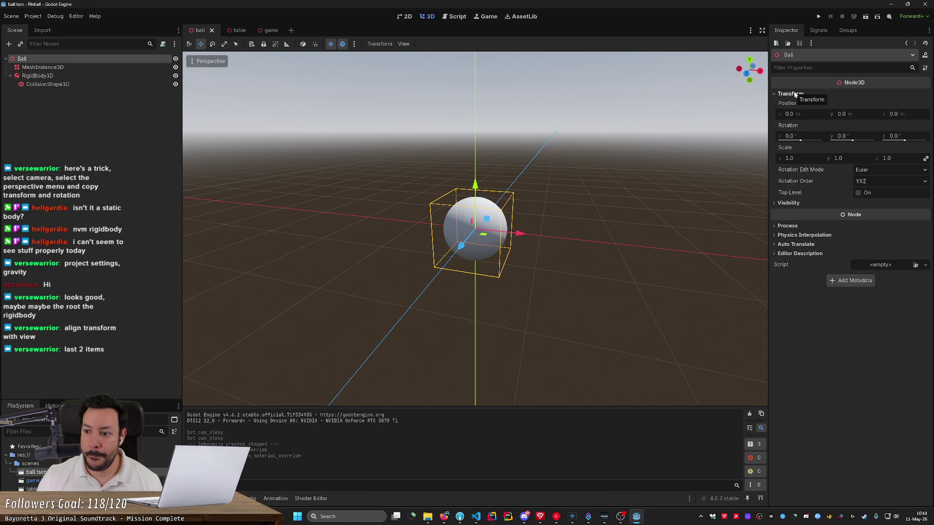
- Review the Ball's process and interpolation settings, then its MeshInstance3D, RigidBody3D and CollisionShape3D
click(807, 235)
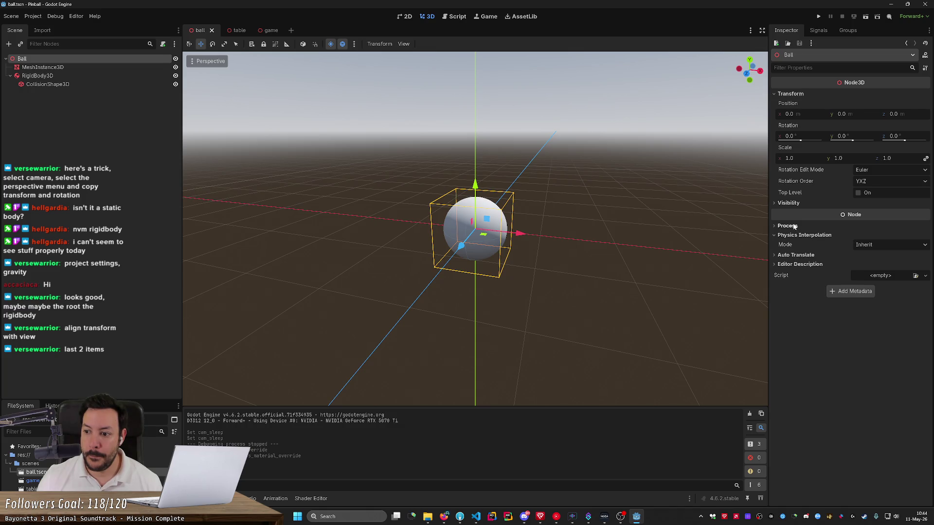
click(793, 226)
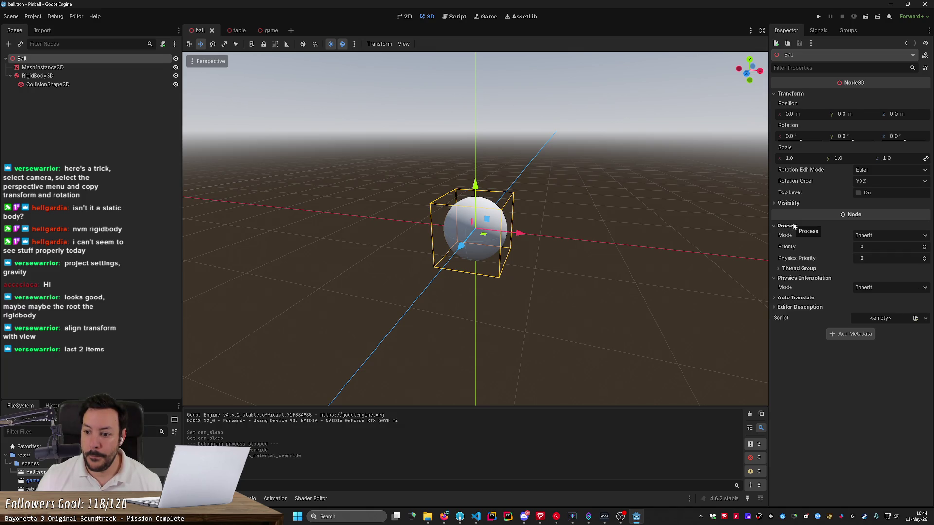
click(804, 277)
click(788, 226)
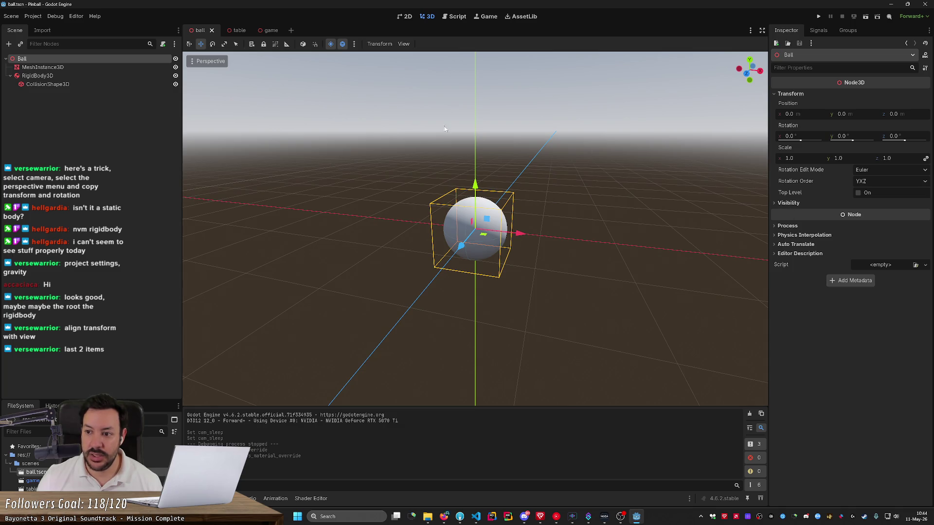
click(49, 67)
click(39, 76)
click(49, 84)
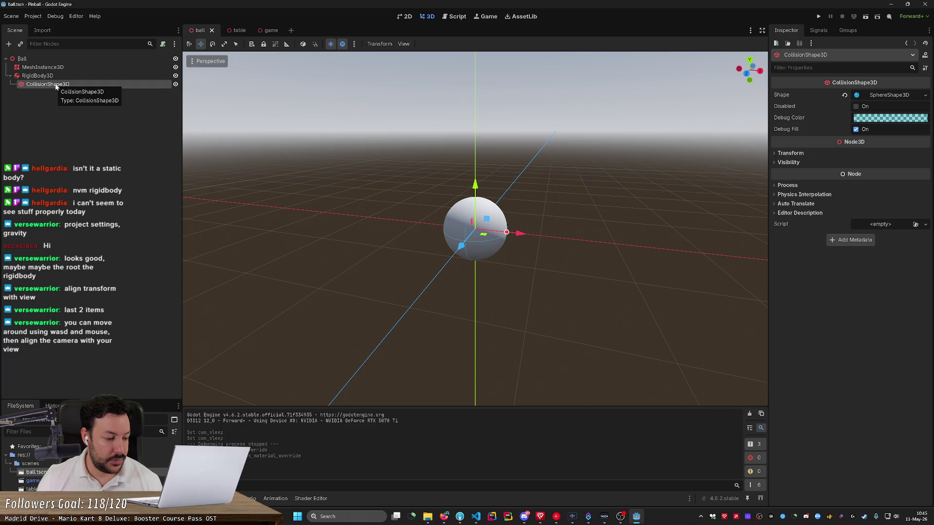
- In the game scene, fly the editor view up over the table and align the Camera3D's transform to it
click(265, 30)
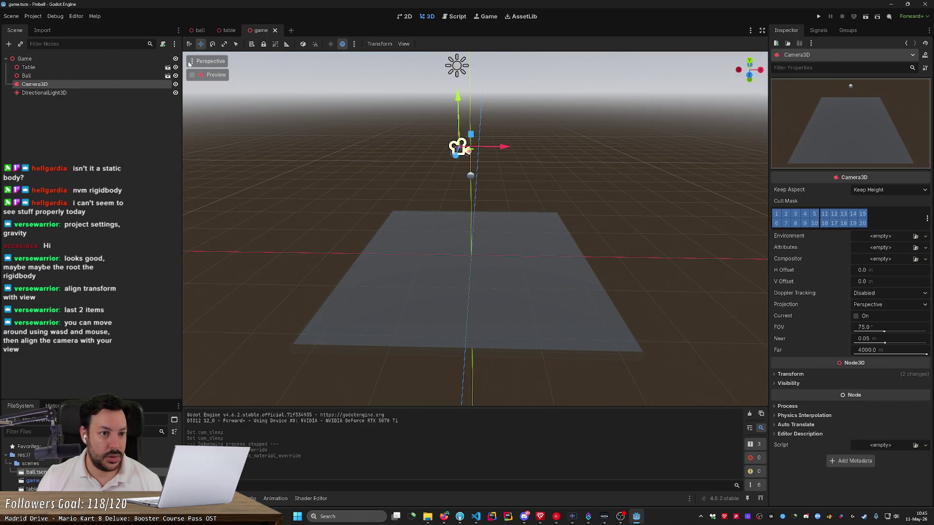
click(189, 63)
click(244, 349)
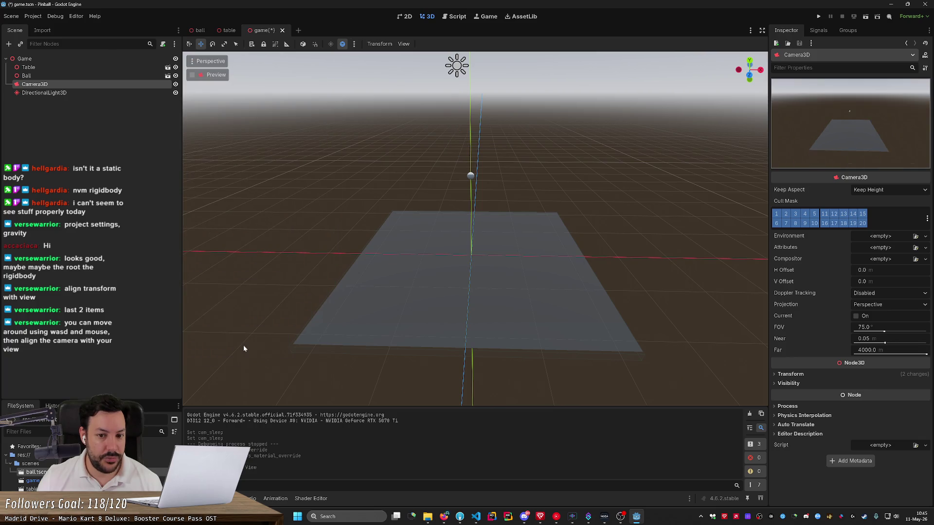
key(s)
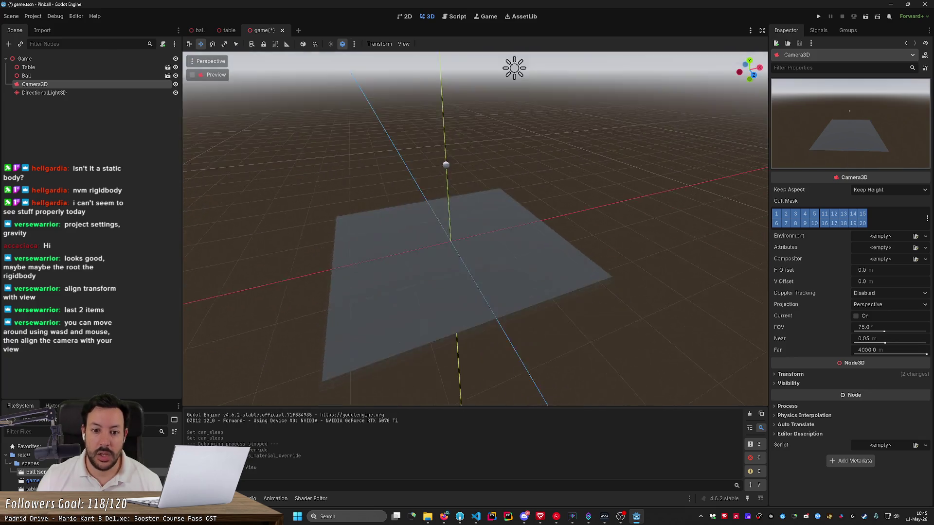
scroll(475, 229, up, 3)
key(e)
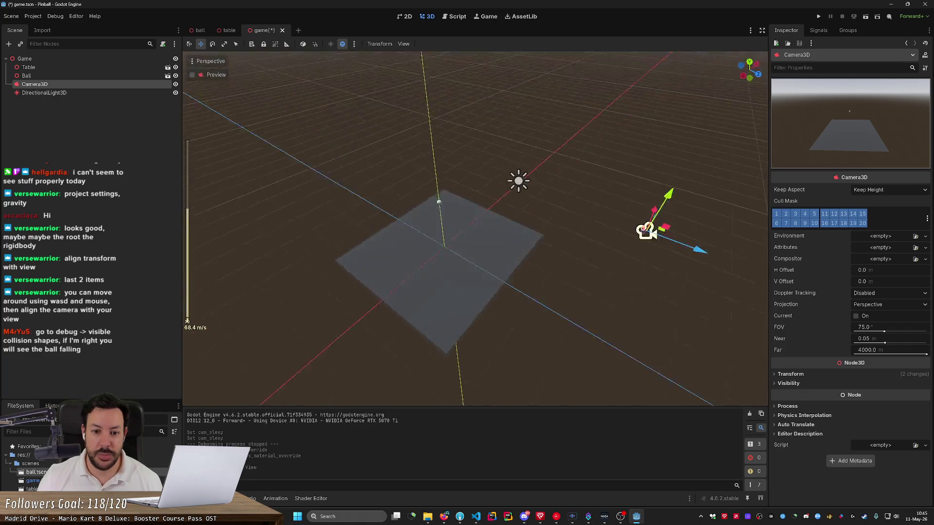
drag(475, 229, 475, 217)
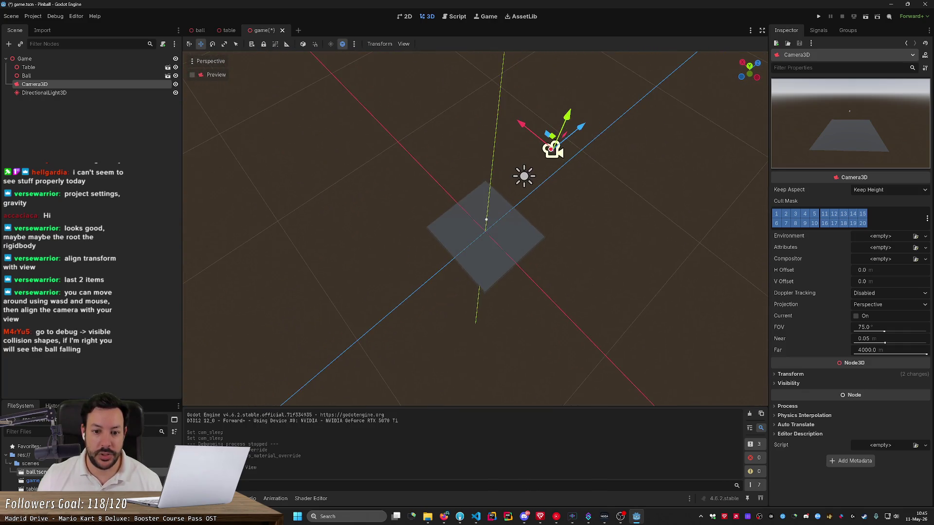
click(206, 60)
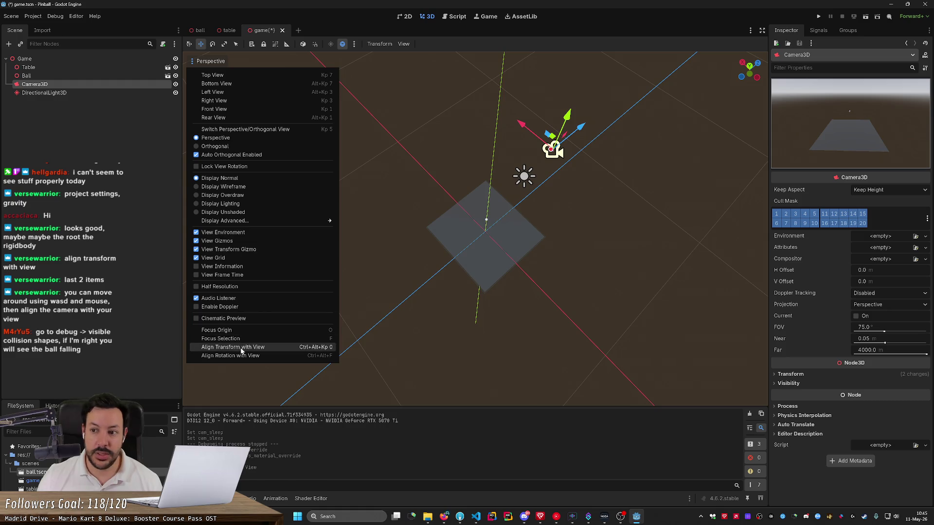
click(243, 349)
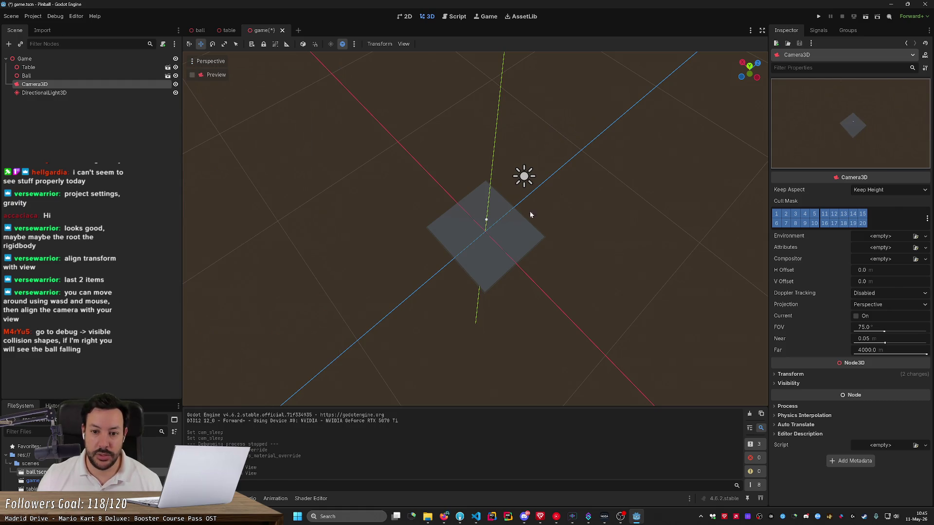
- Re-orbit the view and align the Camera3D's transform and rotation with it again
drag(560, 132, 529, 196)
click(193, 61)
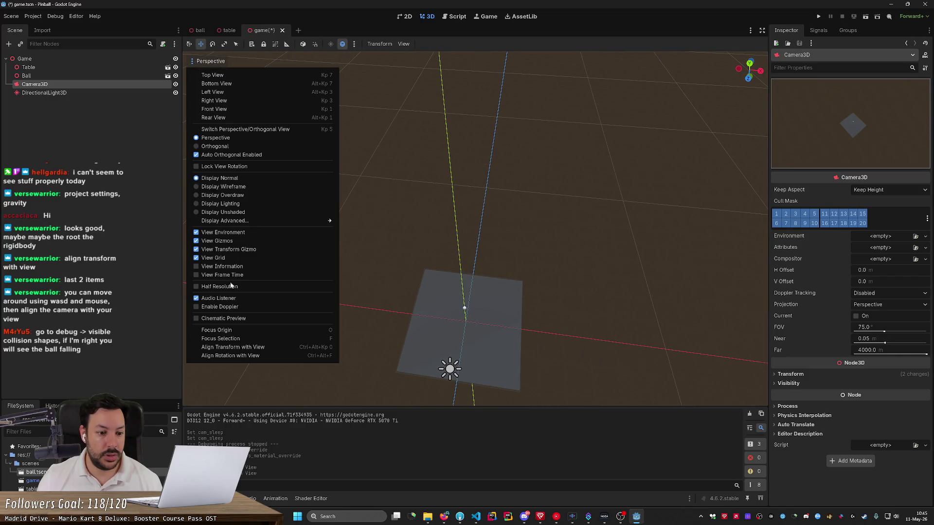
click(237, 356)
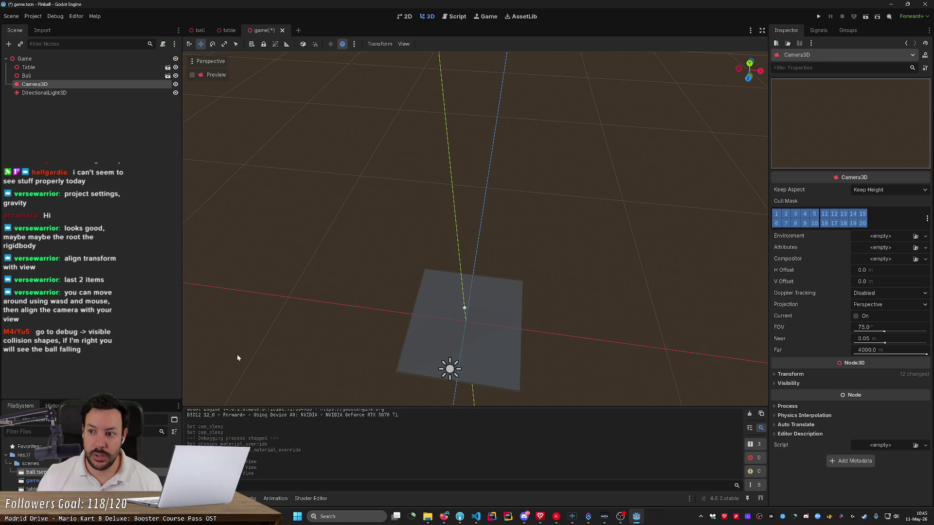
mouse_move(237, 358)
mouse_down()
mouse_move(240, 302)
mouse_move(246, 348)
mouse_move(206, 232)
mouse_up()
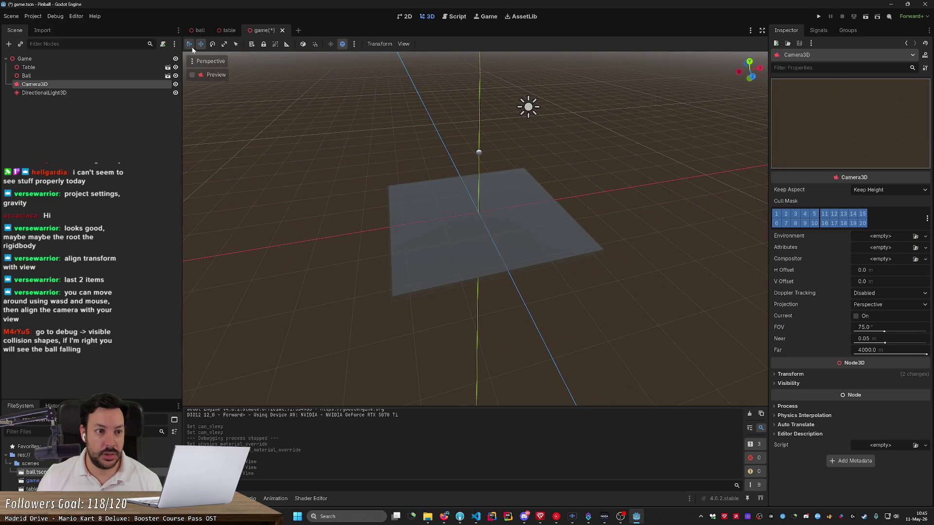
click(208, 61)
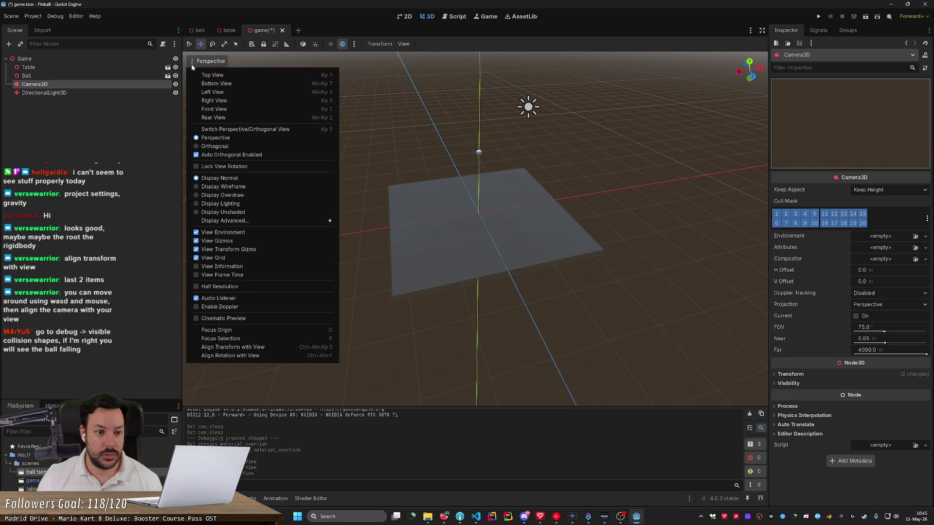
click(258, 348)
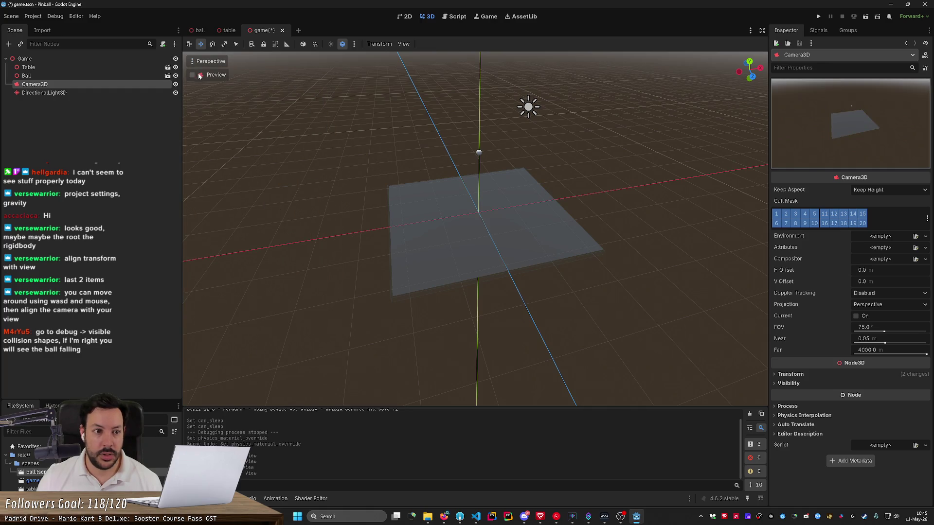
click(209, 61)
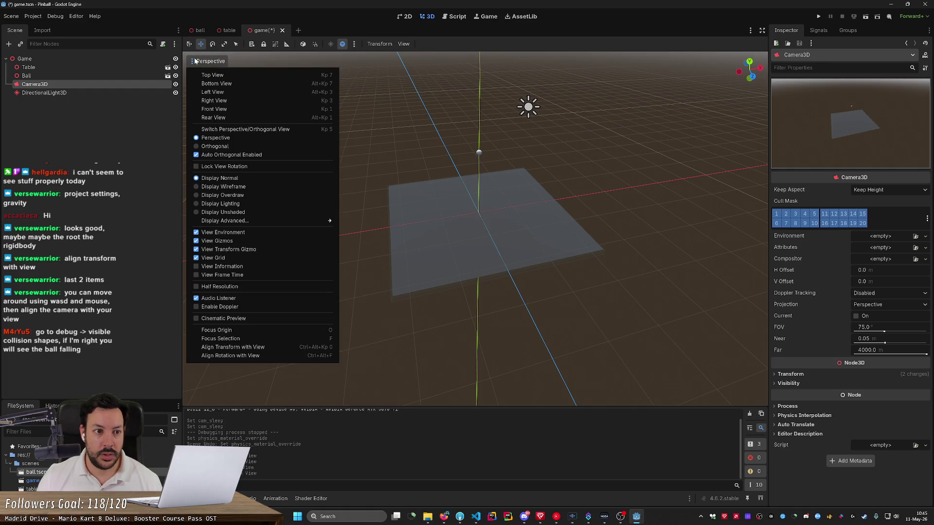
click(238, 356)
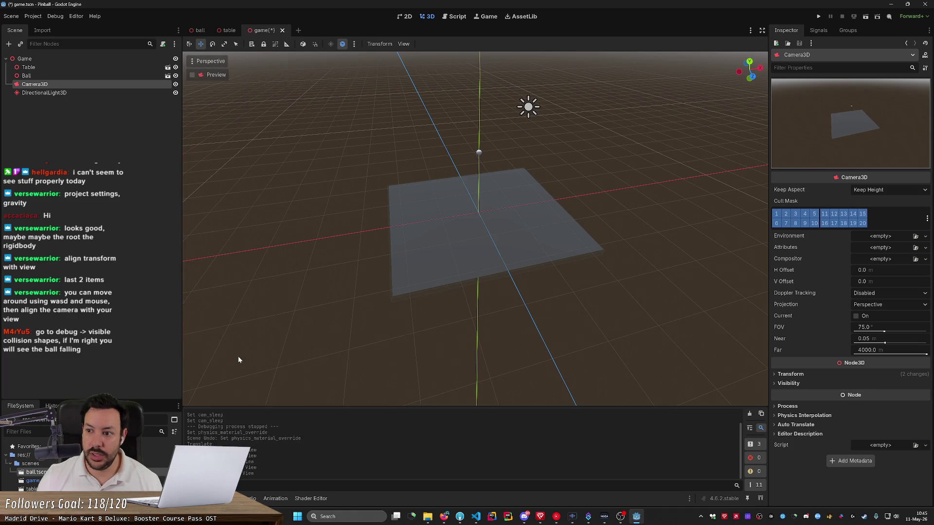
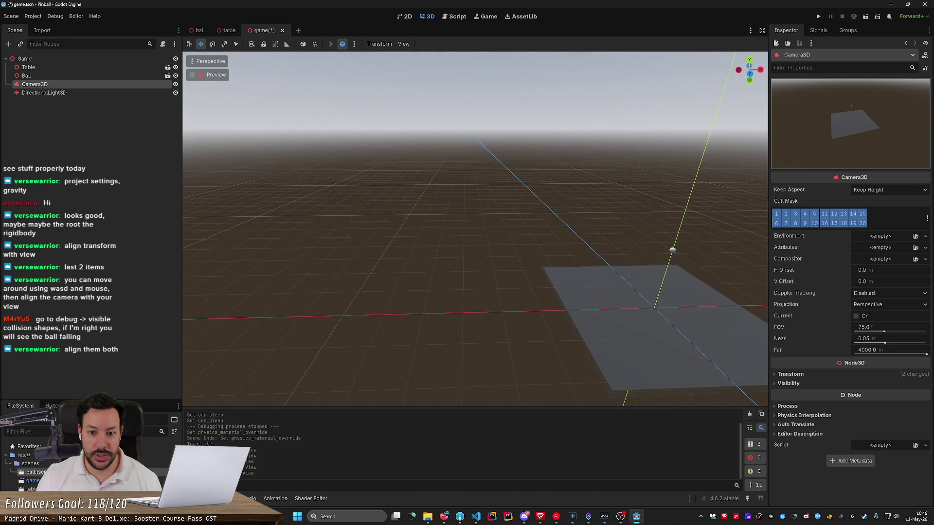
- Align the camera's rotation with the editor view, then fly the view to frame the table from above
click(206, 61)
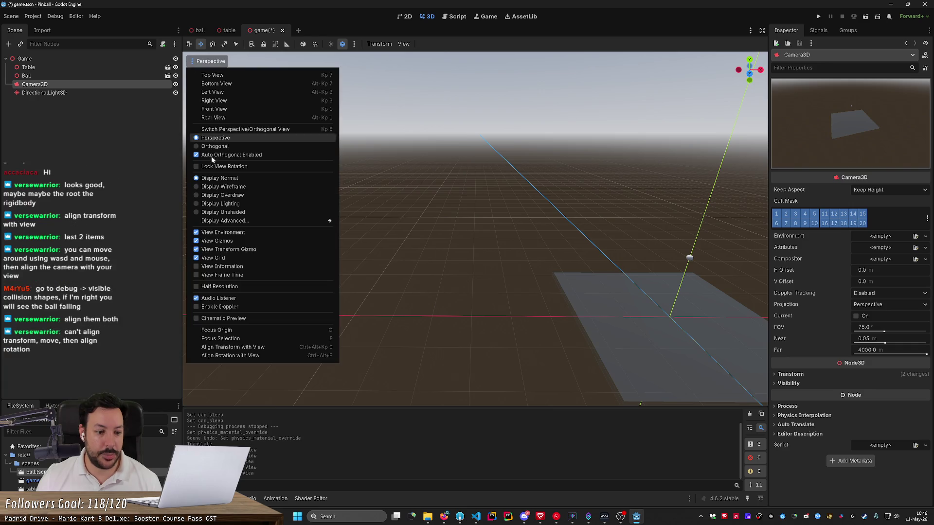
click(240, 356)
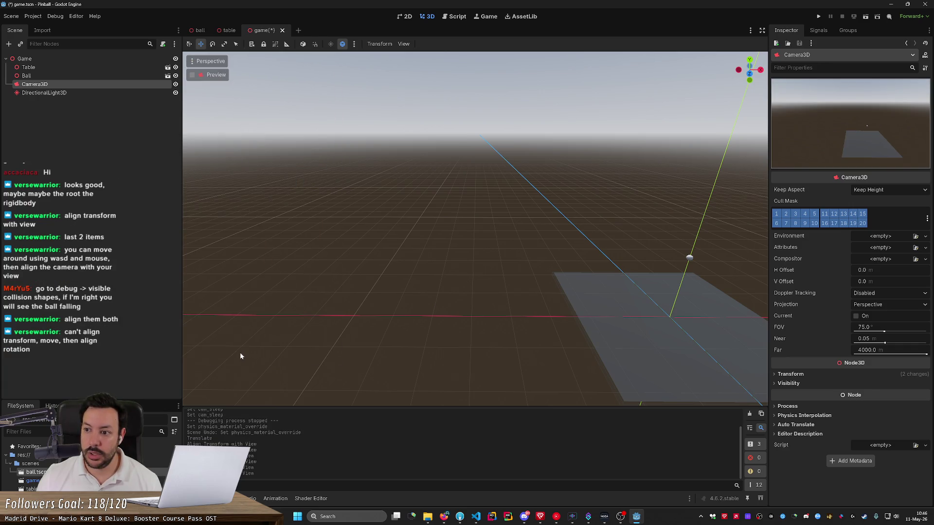
key(s)
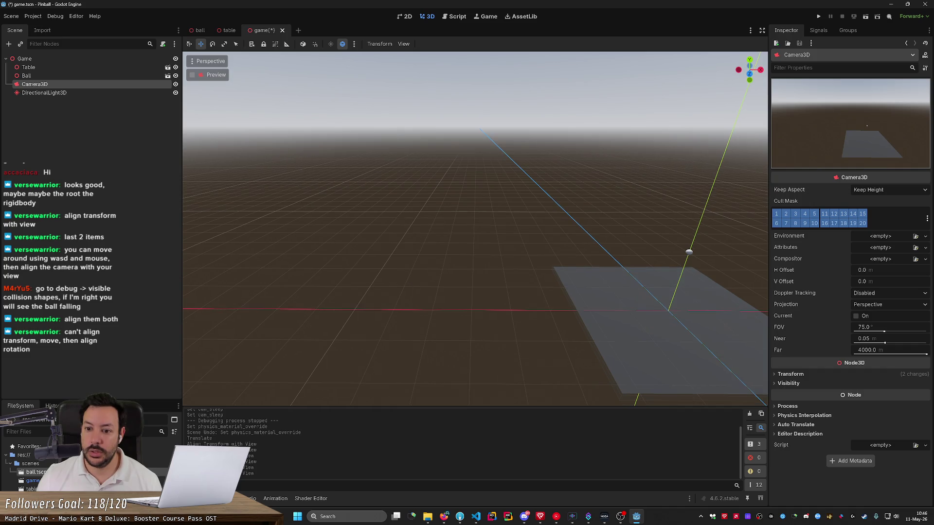
key(a)
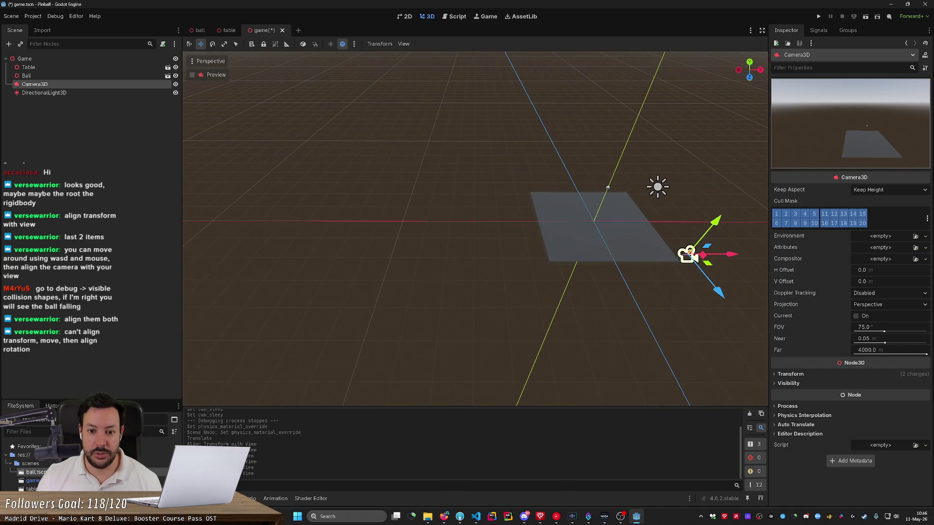
key(d)
key(w)
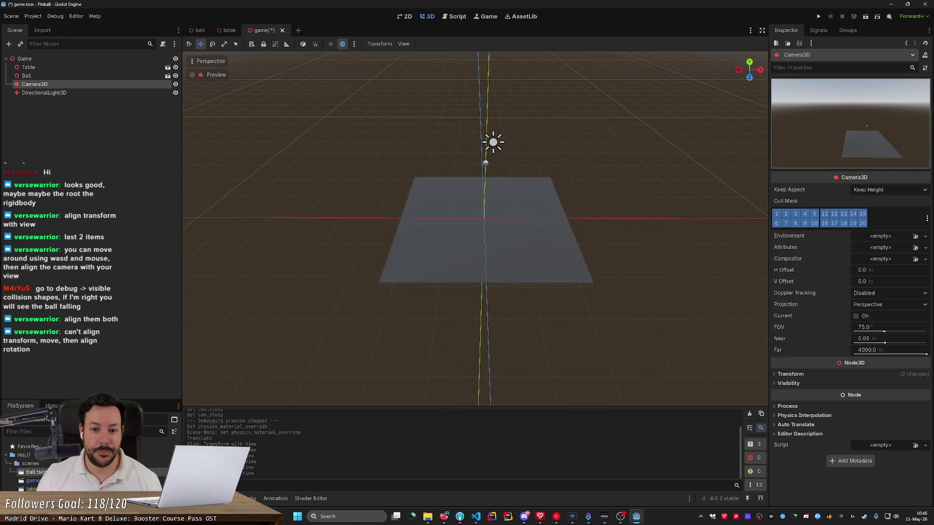
key(s)
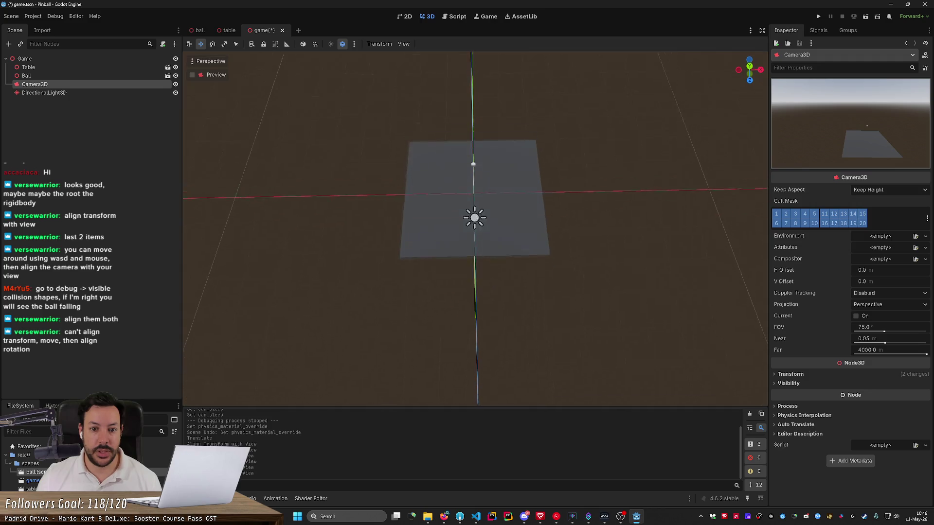
key(w)
key(w)
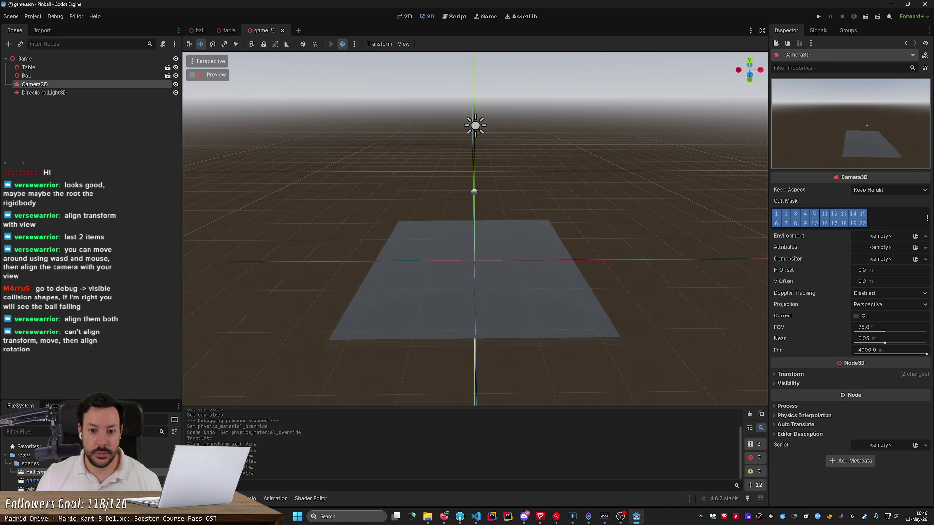
- Align the Camera3D's transform with the current editor view
click(207, 61)
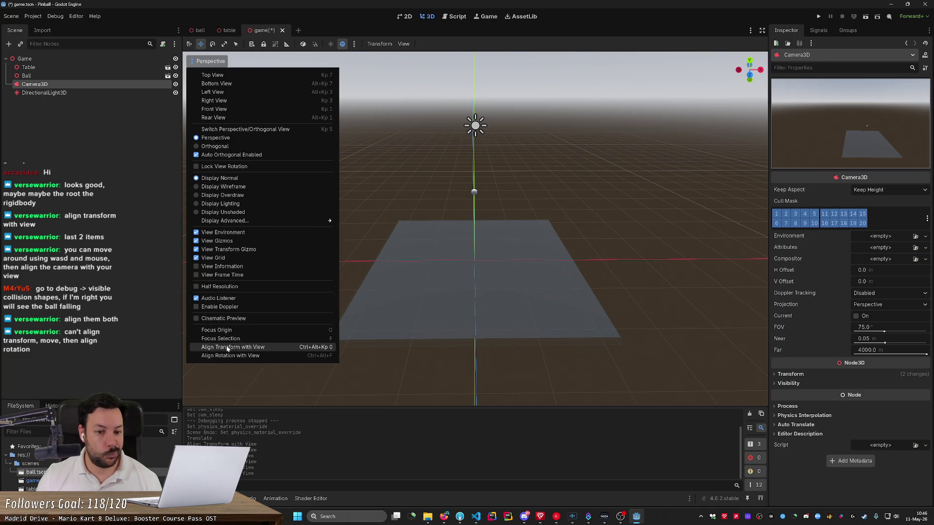
click(227, 348)
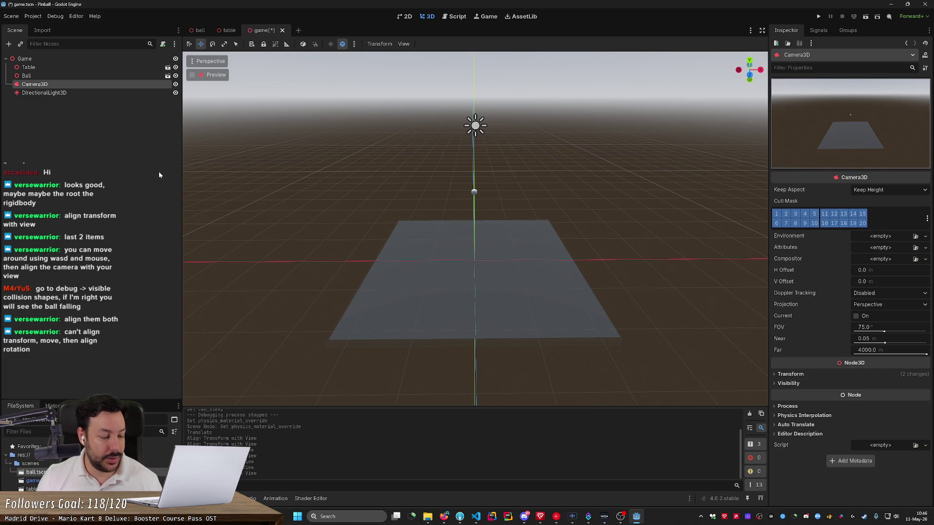
click(55, 16)
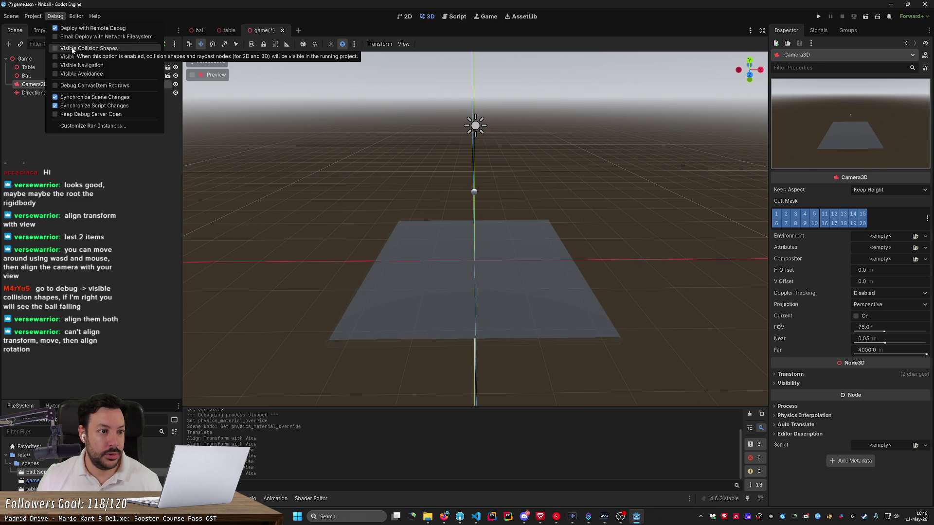
- Enable Visible Collision Shapes, preview the table in a test run, then switch to the ball scene
click(72, 49)
click(583, 144)
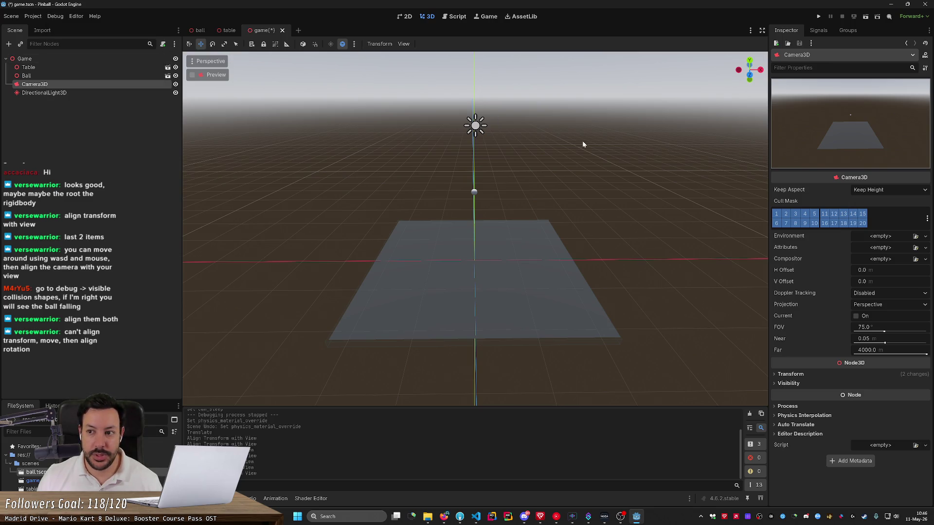
click(817, 17)
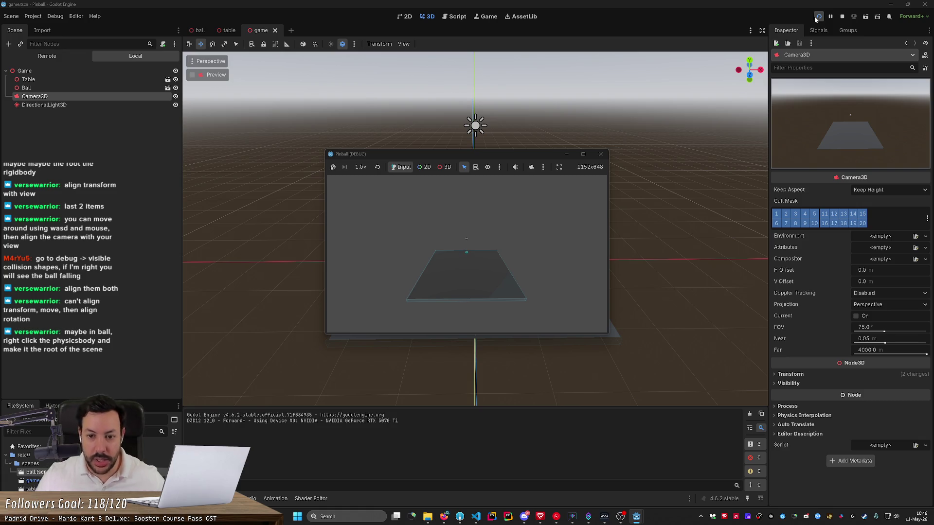
click(601, 154)
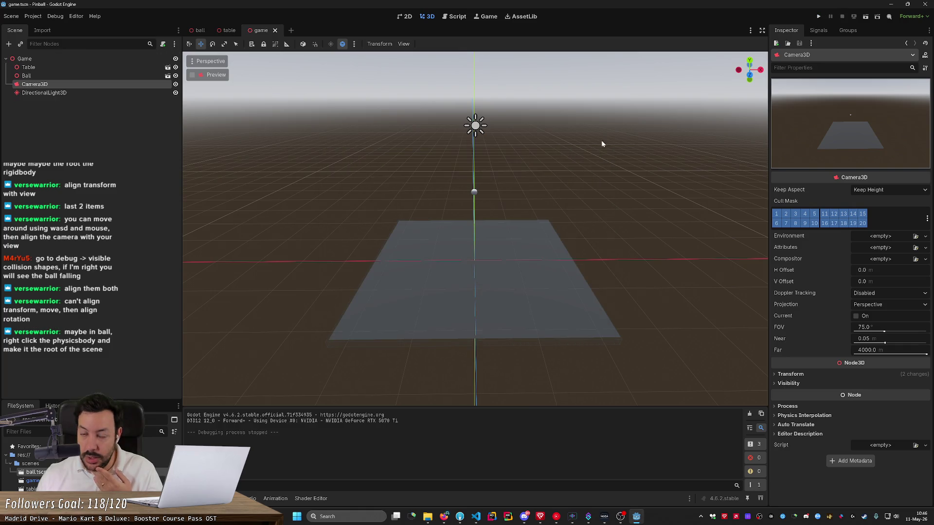
click(200, 30)
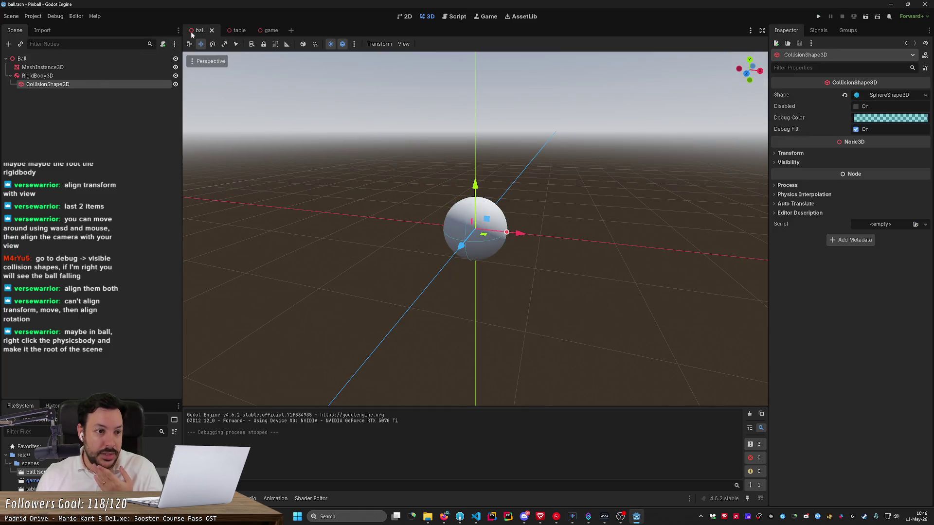
- Place the mesh under the ball's RigidBody3D and test-run the game
click(50, 76)
mouse_move(49, 77)
mouse_down()
mouse_move(45, 88)
mouse_move(43, 69)
mouse_up()
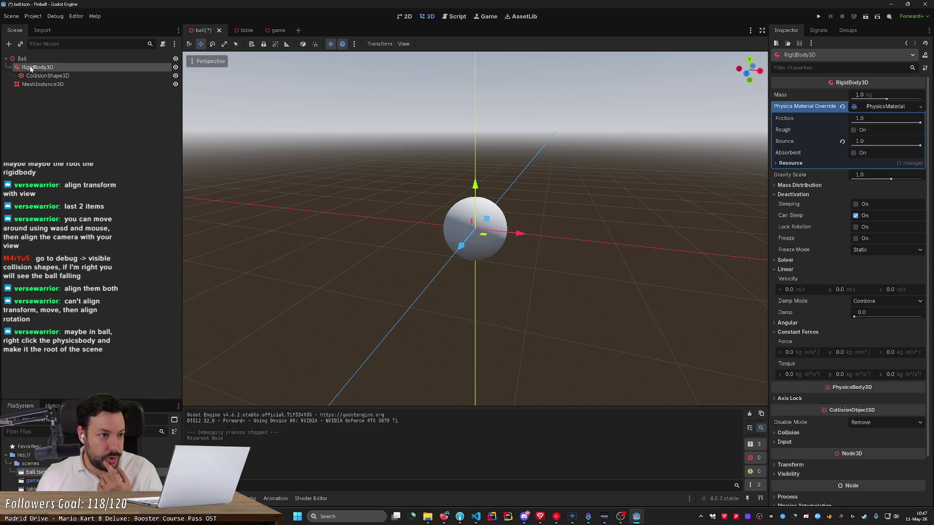
mouse_move(29, 68)
mouse_down()
mouse_move(21, 56)
mouse_move(40, 84)
mouse_move(46, 73)
mouse_up()
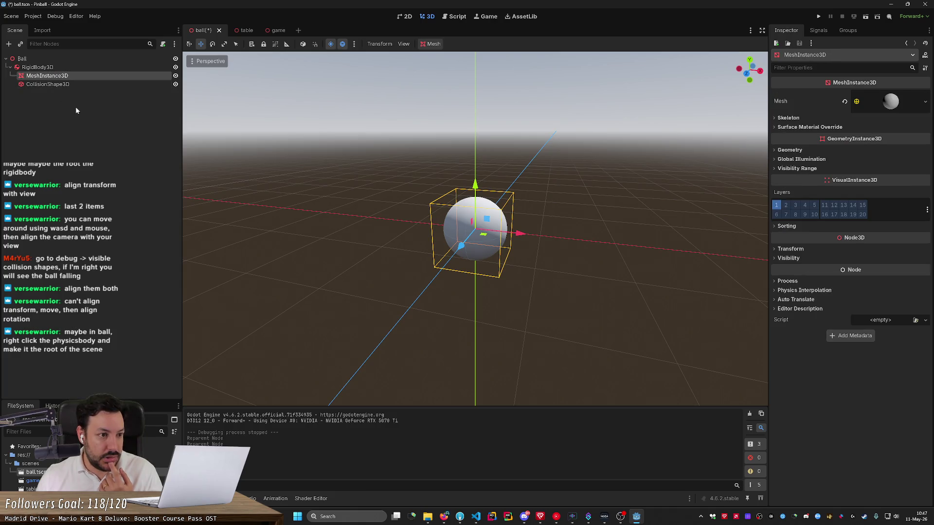
click(818, 17)
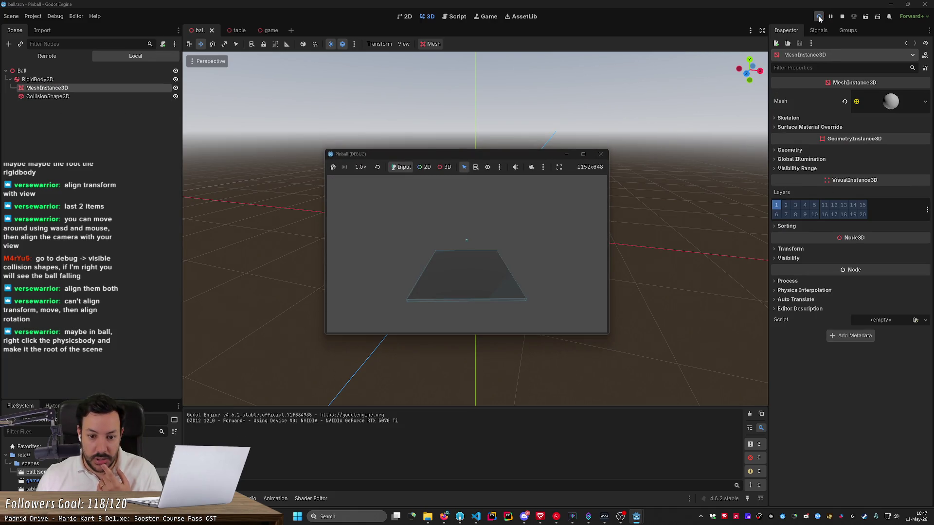
click(601, 153)
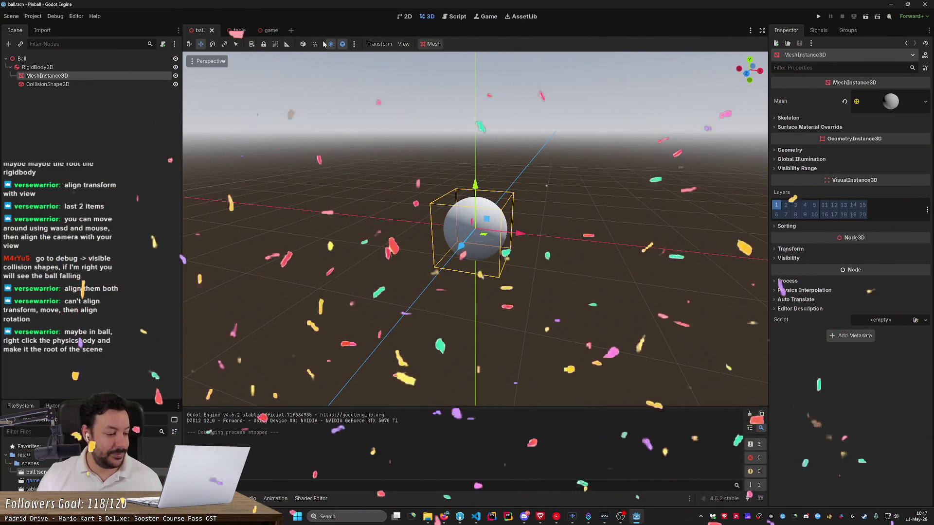
- Make RigidBody3D the scene root renamed 'Ball', delete the old Ball node, and save
mouse_move(238, 33)
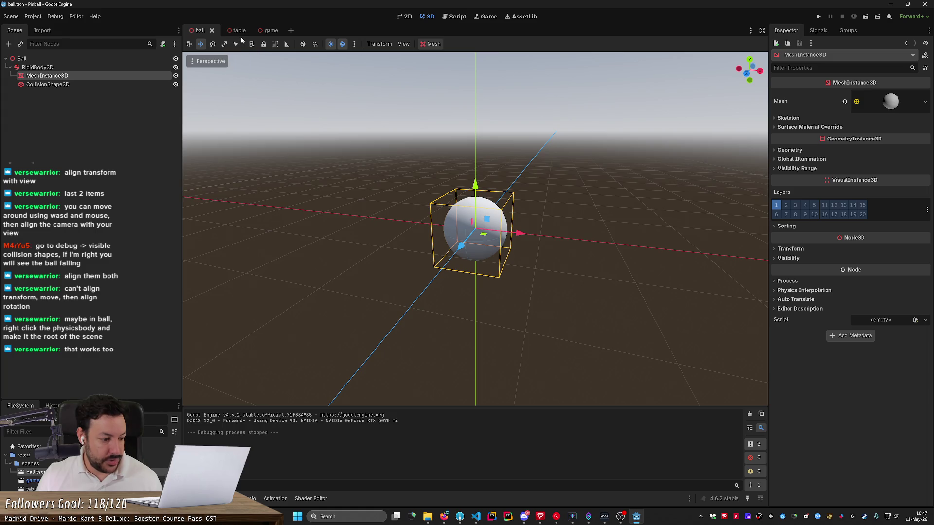
right_click(78, 68)
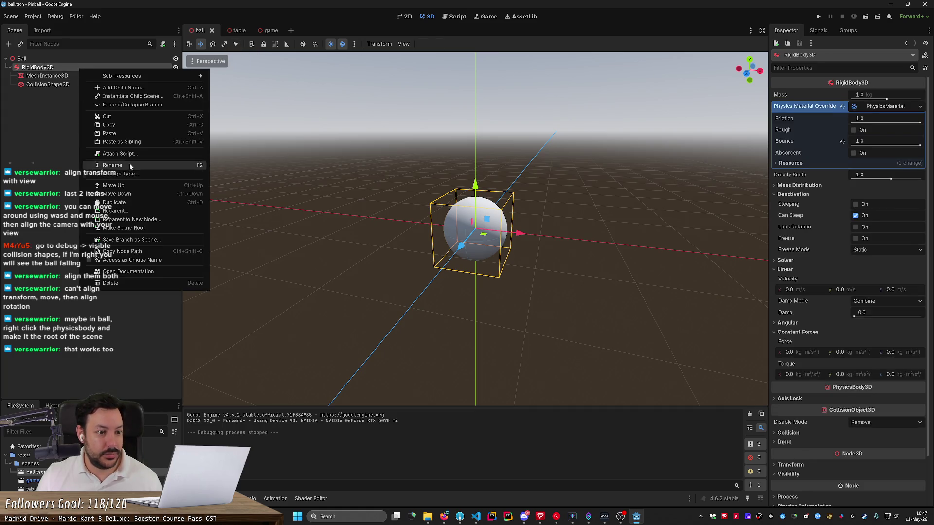
click(131, 227)
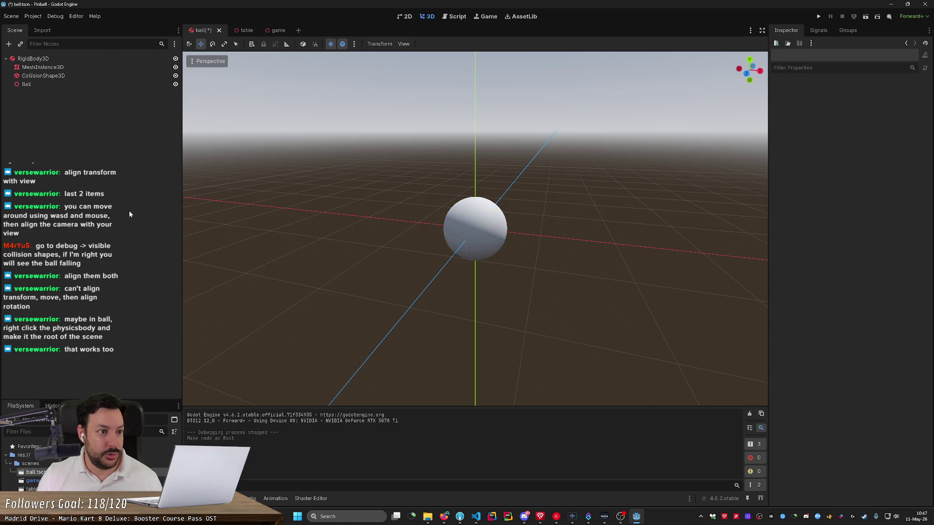
double_click(34, 58)
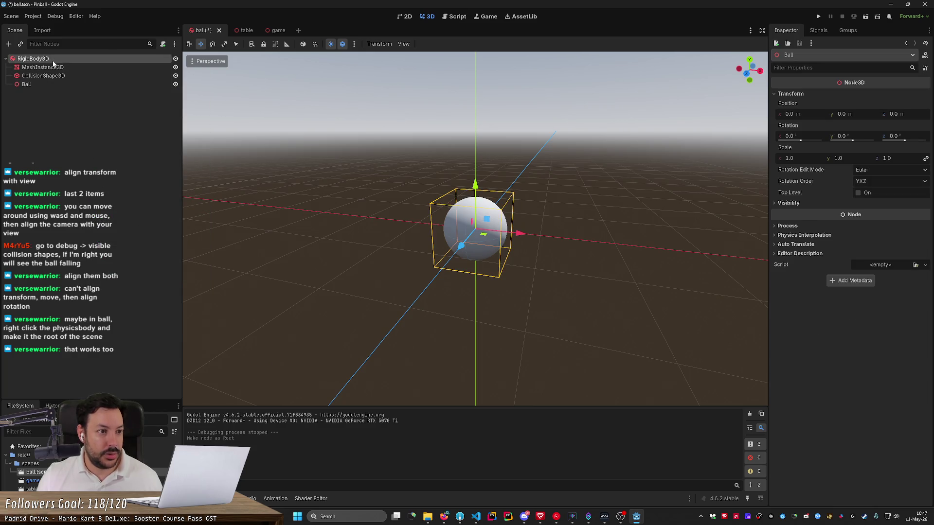
text(Ball)
key(Return)
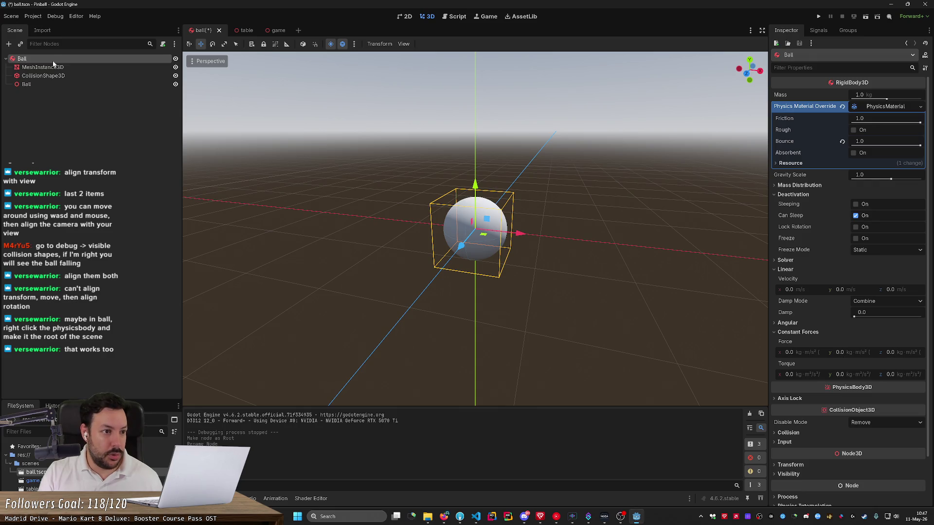
key(Down)
key(Down)
key(Down)
key(Delete)
key(Return)
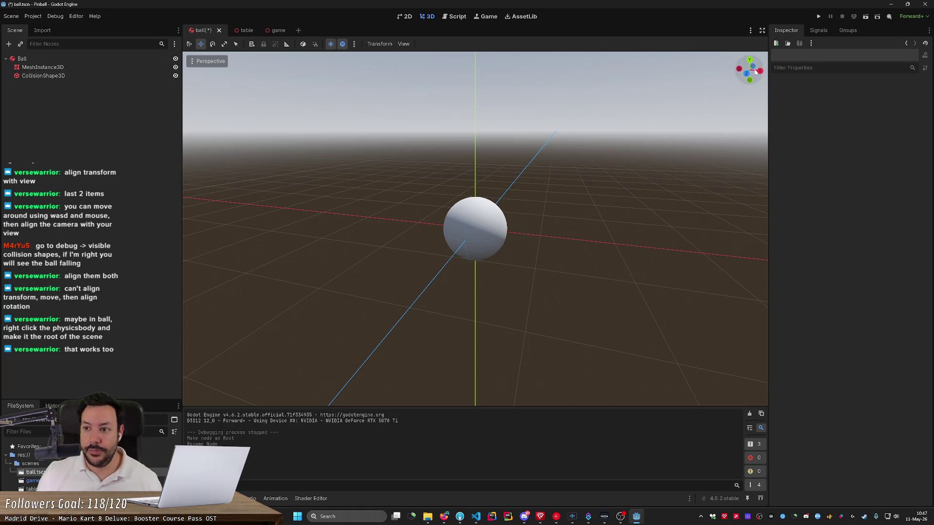
key(ctrl+s)
- Inspect the table scene, centring the view on the floor body
click(247, 30)
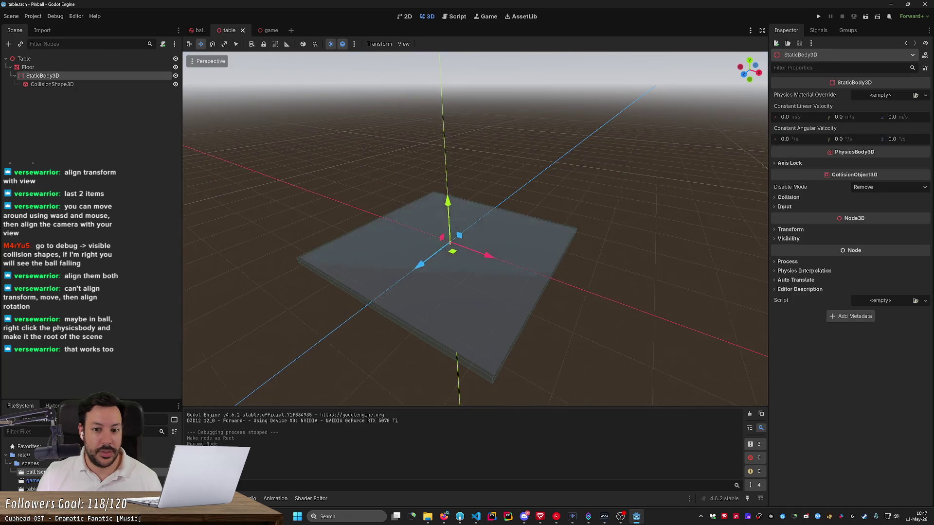
key(w)
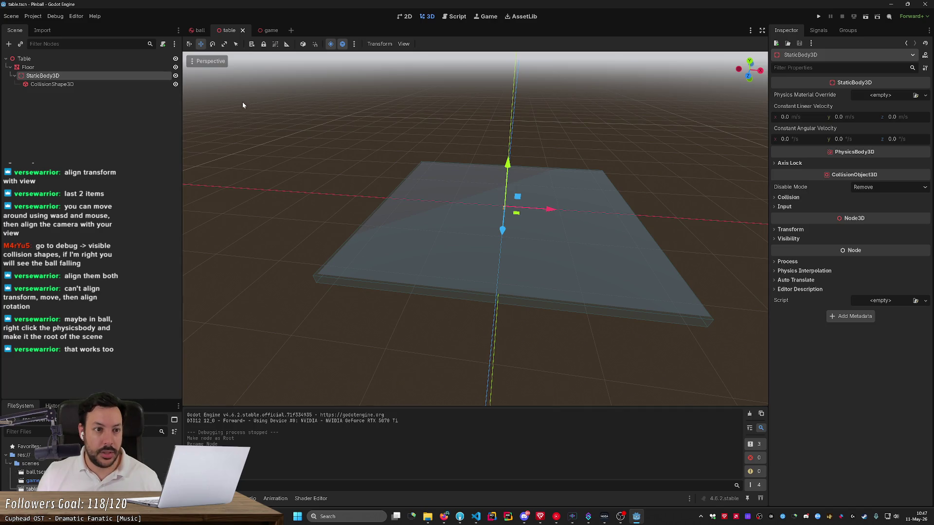
key(e)
scroll(475, 228, up, 3)
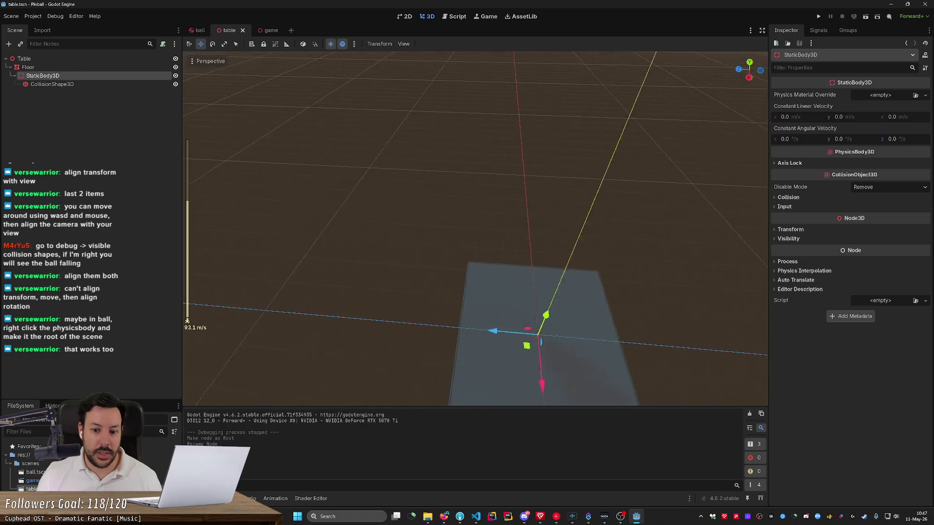
key(f)
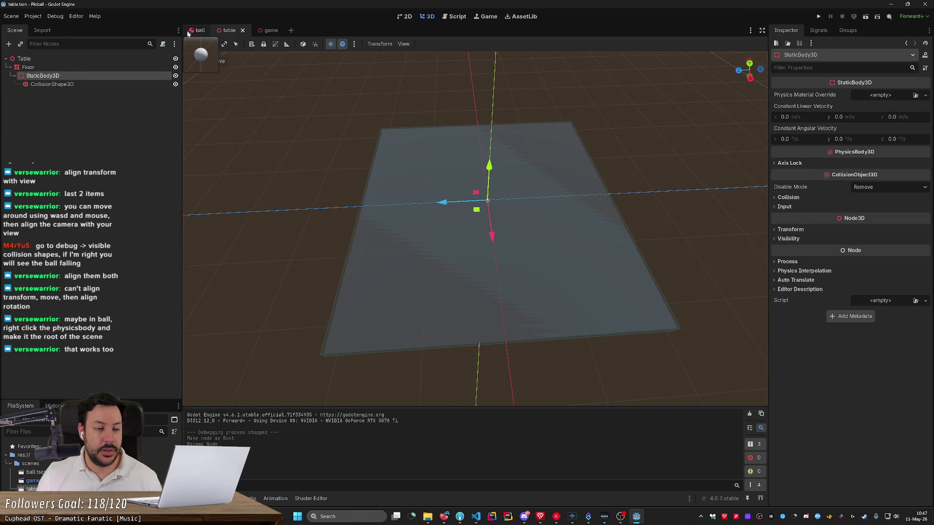
- Return to the game scene, run a preview, and stop it
click(188, 33)
click(261, 30)
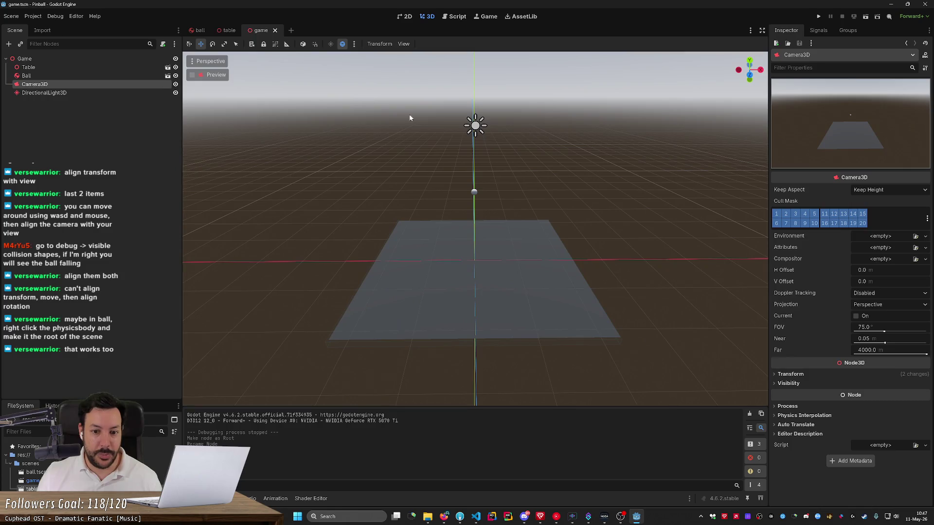
key(s)
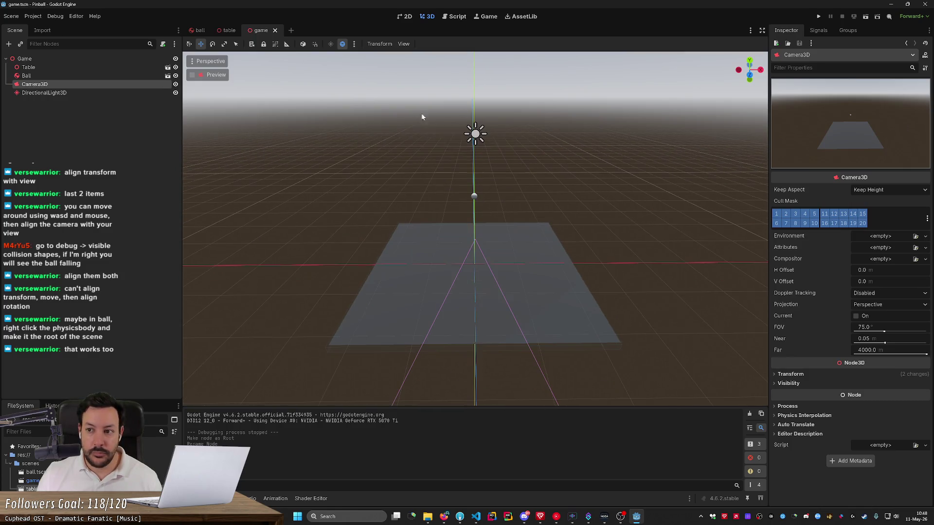
click(818, 17)
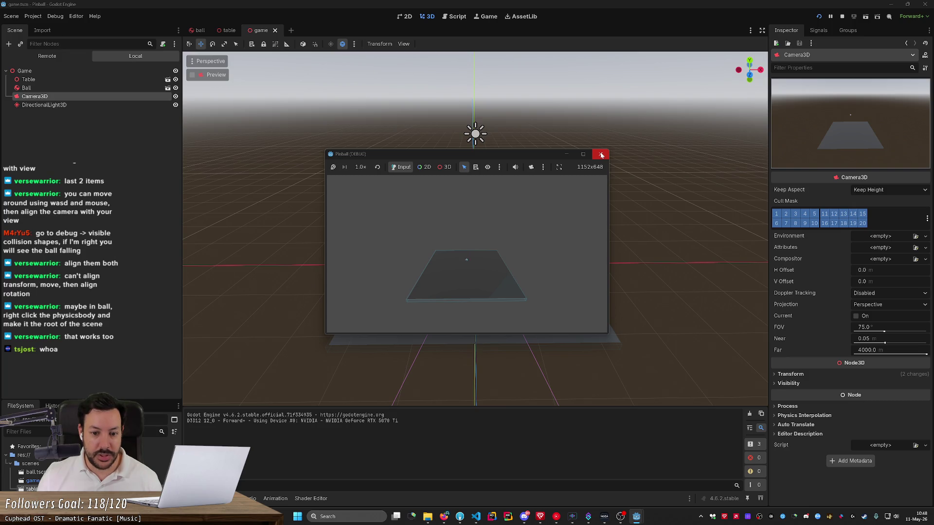
click(601, 155)
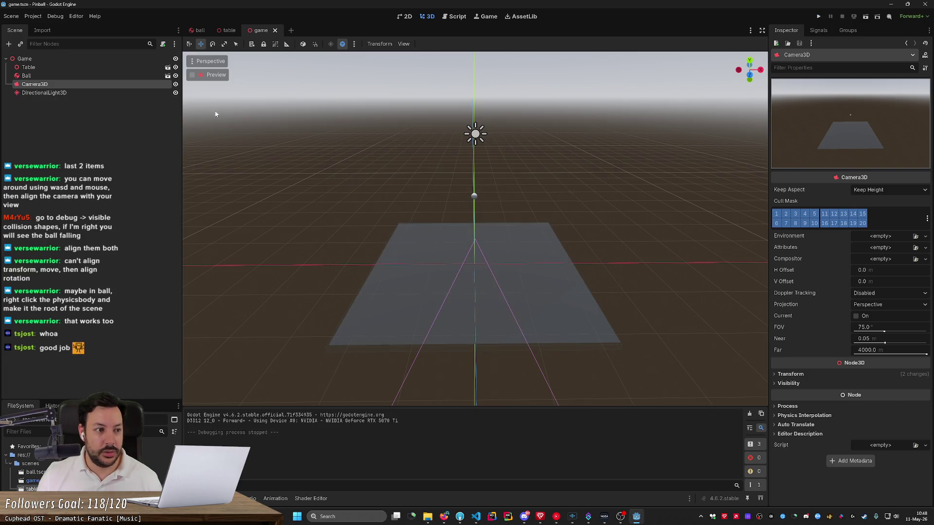
- Give the Ball a unique physics material with friction 0.0 and bounce 1.0, then run the game
click(146, 75)
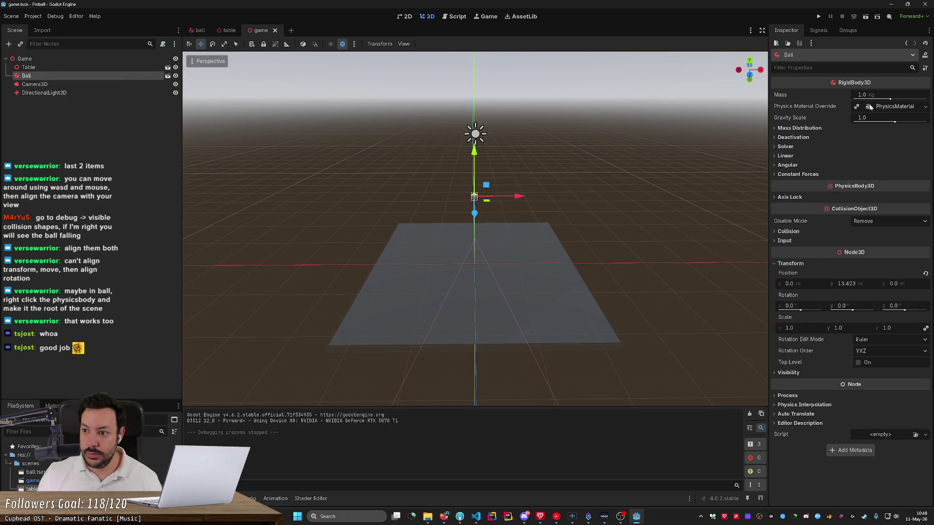
click(877, 110)
click(808, 109)
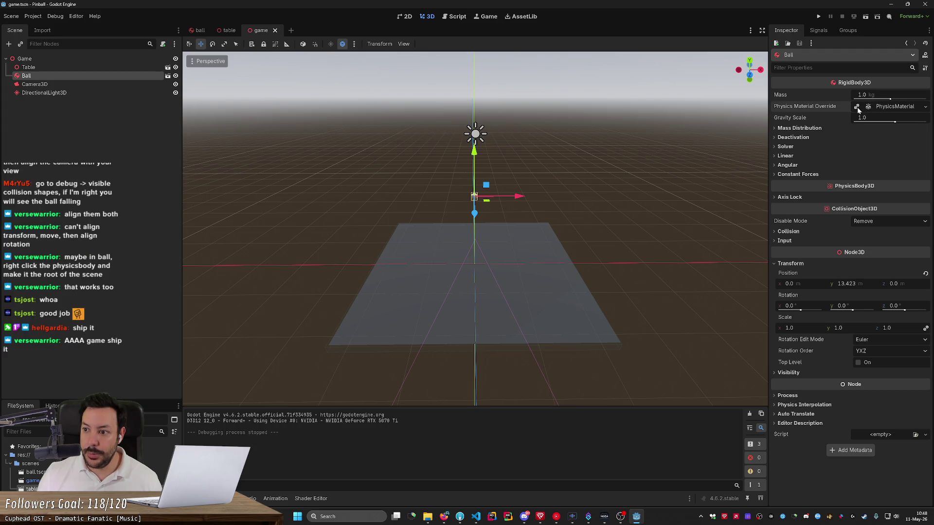
click(892, 107)
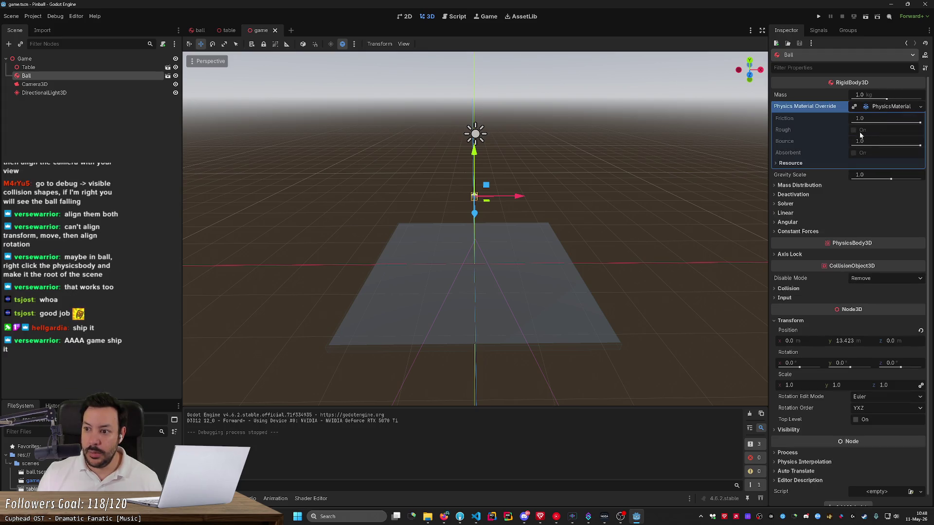
drag(820, 121, 855, 128)
click(892, 107)
click(892, 107)
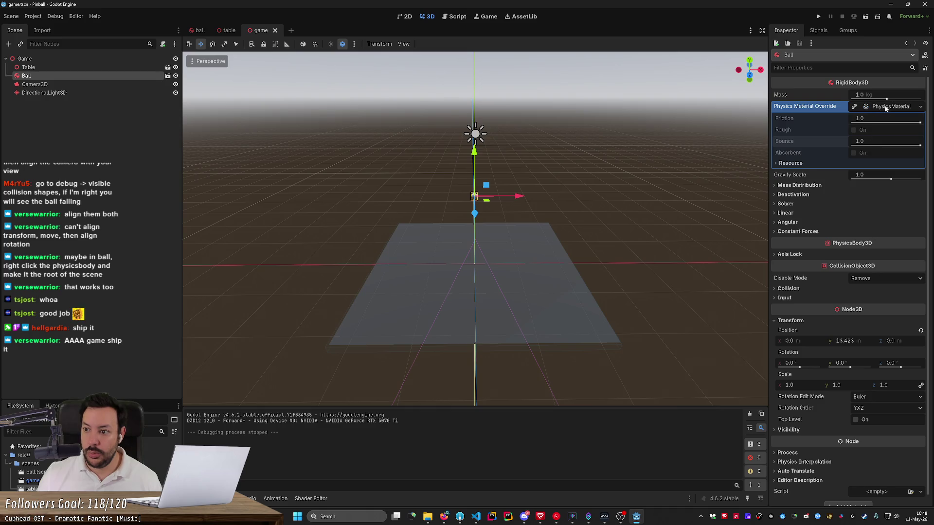
click(855, 107)
click(875, 106)
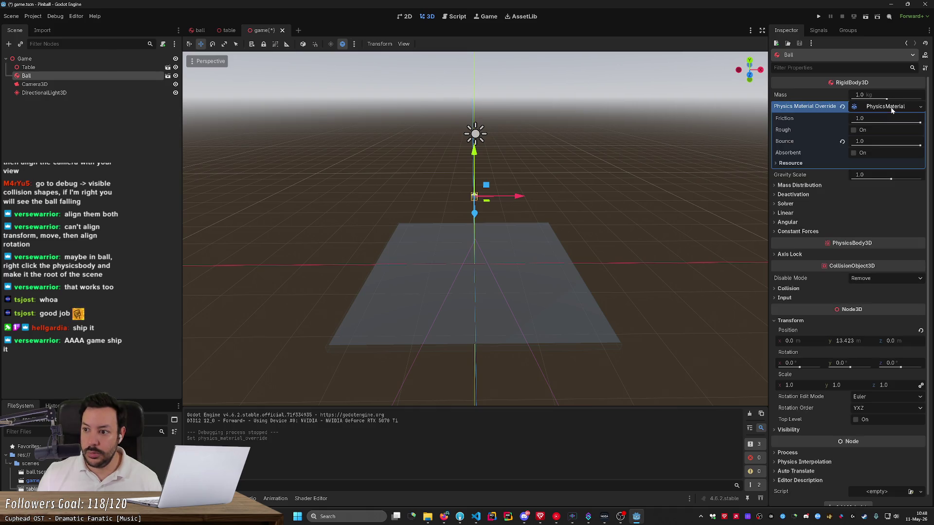
drag(890, 119, 854, 118)
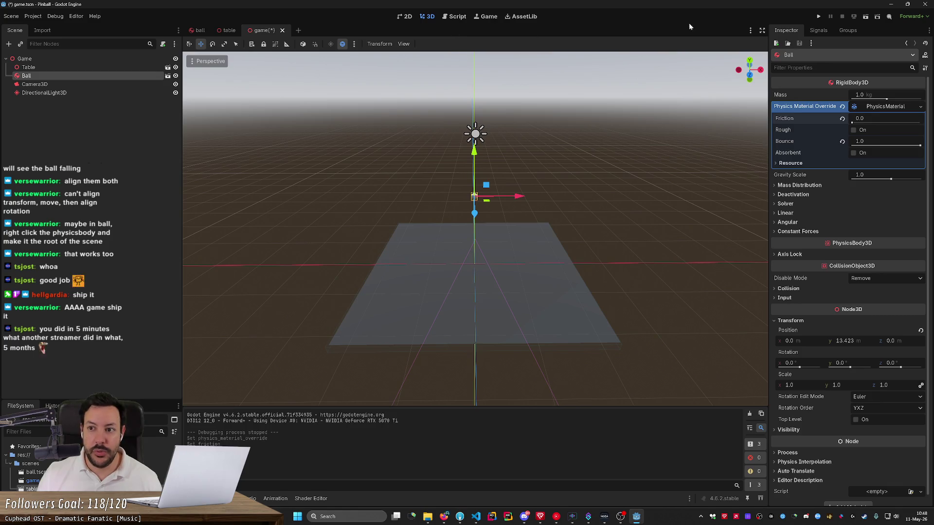
click(817, 16)
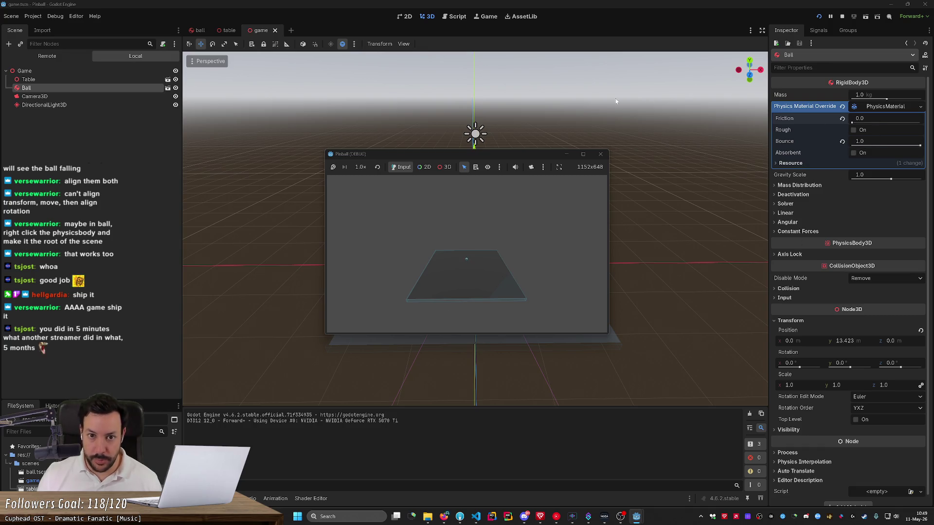
- Stop the run, set the Ball's friction to 1.0, save, and select the table
click(601, 154)
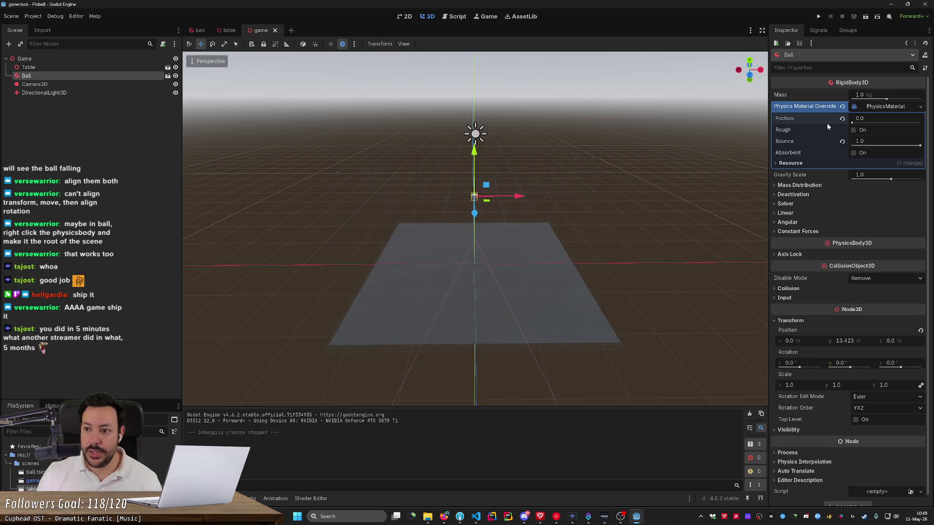
drag(869, 122, 900, 122)
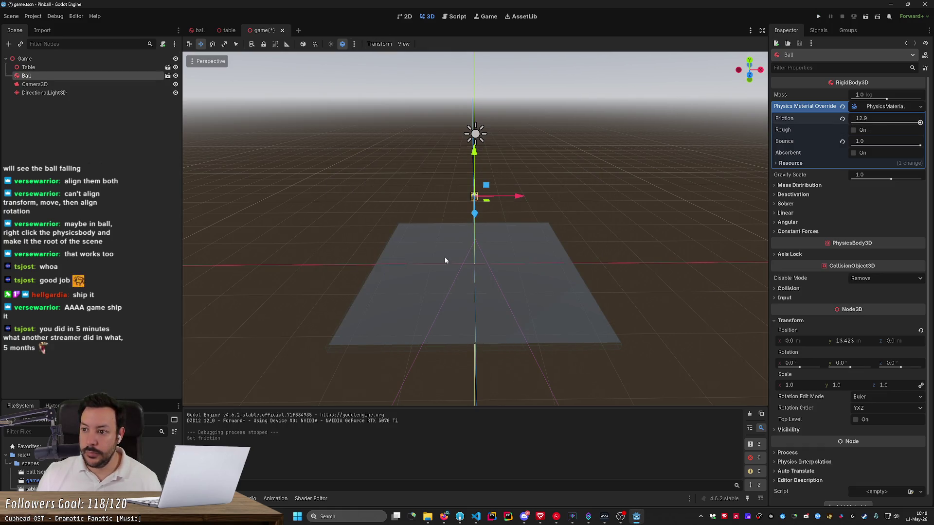
click(871, 118)
text(1)
key(Return)
key(ctrl+s)
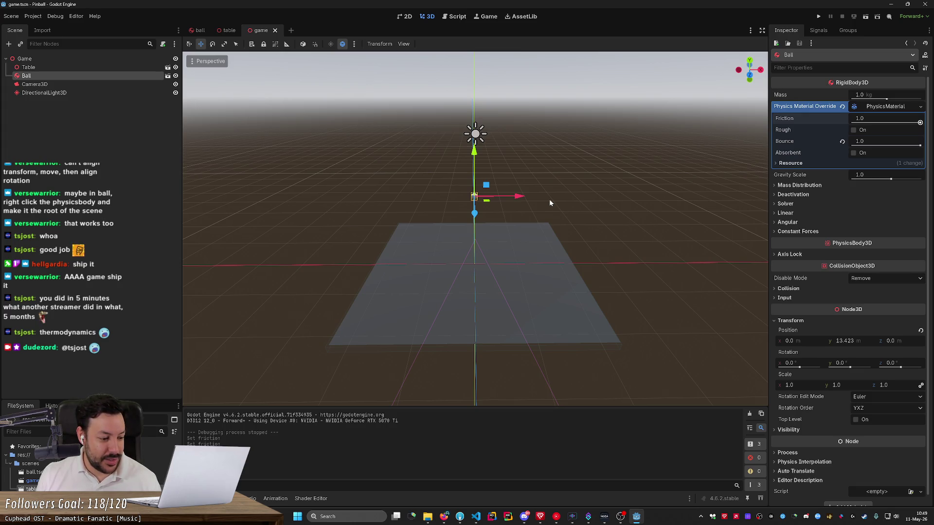
mouse_move(538, 203)
mouse_down()
mouse_move(467, 209)
mouse_move(537, 206)
mouse_up()
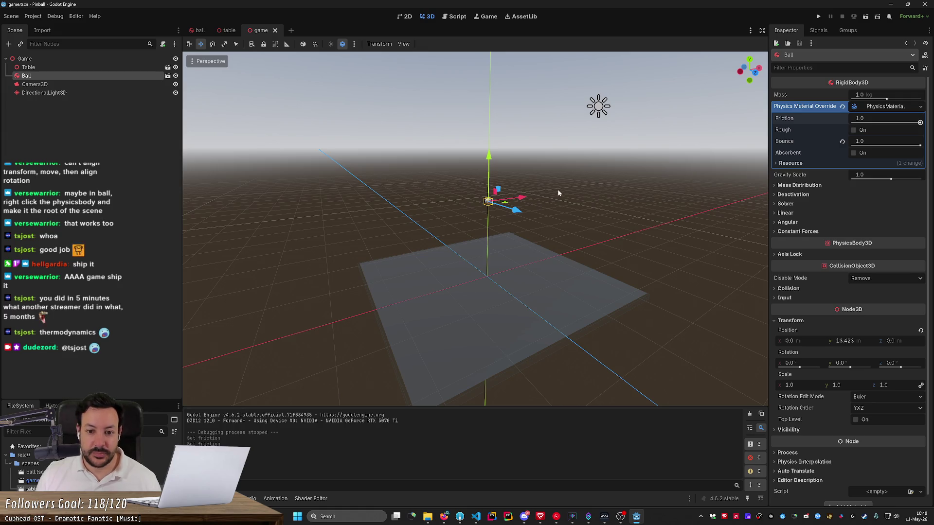
click(478, 264)
- In the table scene, select the Floor and StaticBody3D nodes and orbit around the floor
key(e)
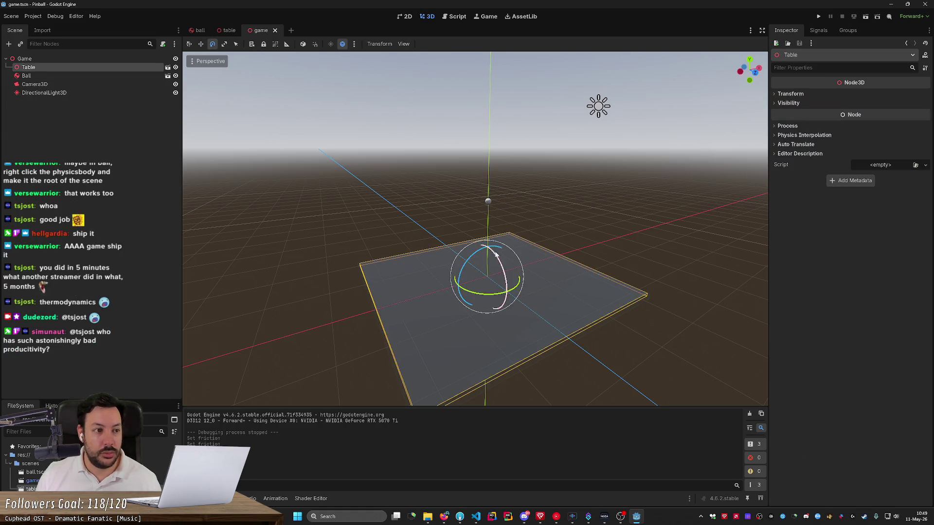
click(224, 31)
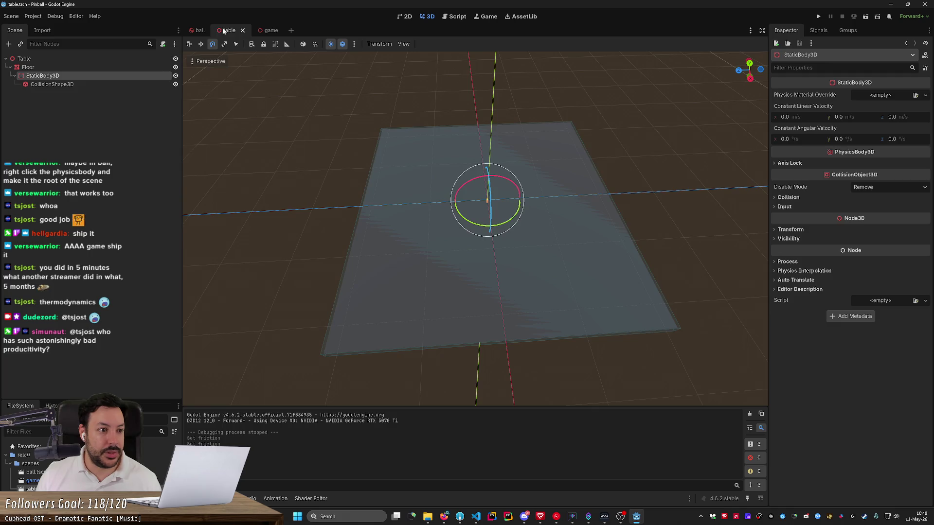
click(47, 68)
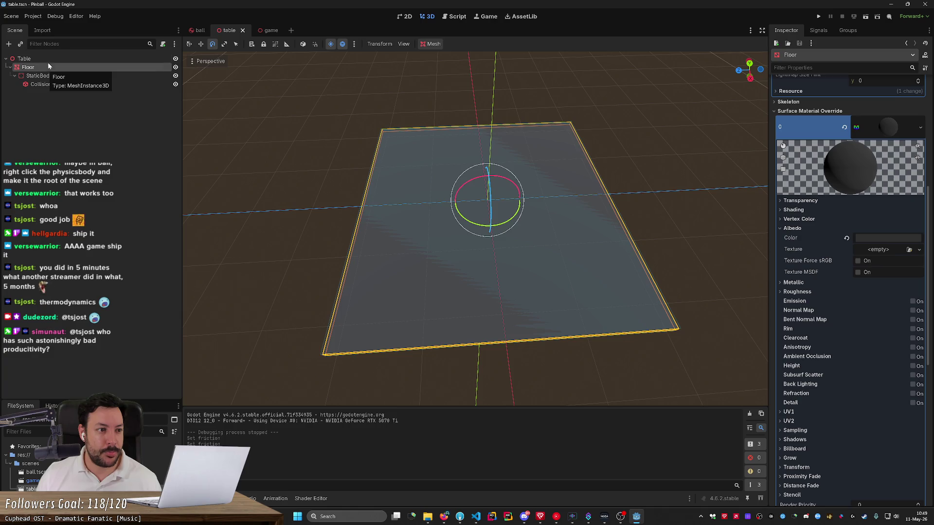
click(47, 62)
click(47, 65)
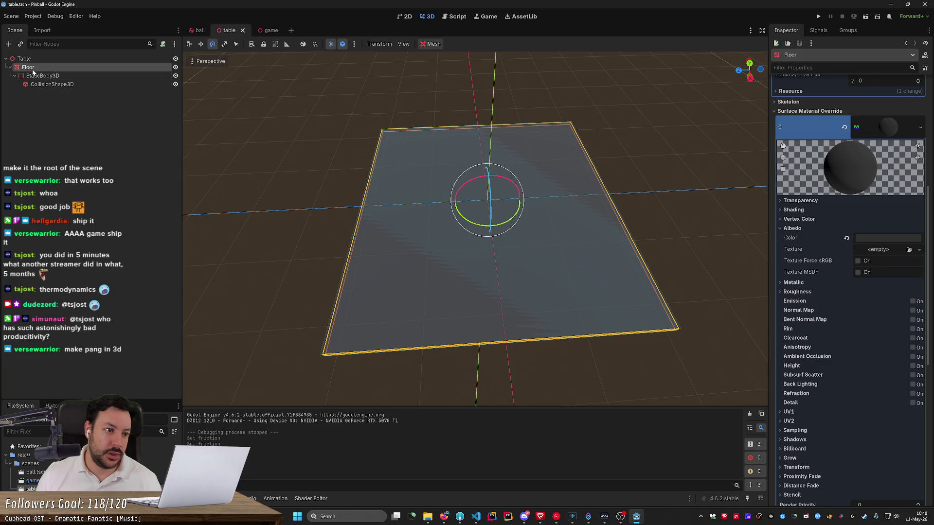
key(F2)
click(54, 78)
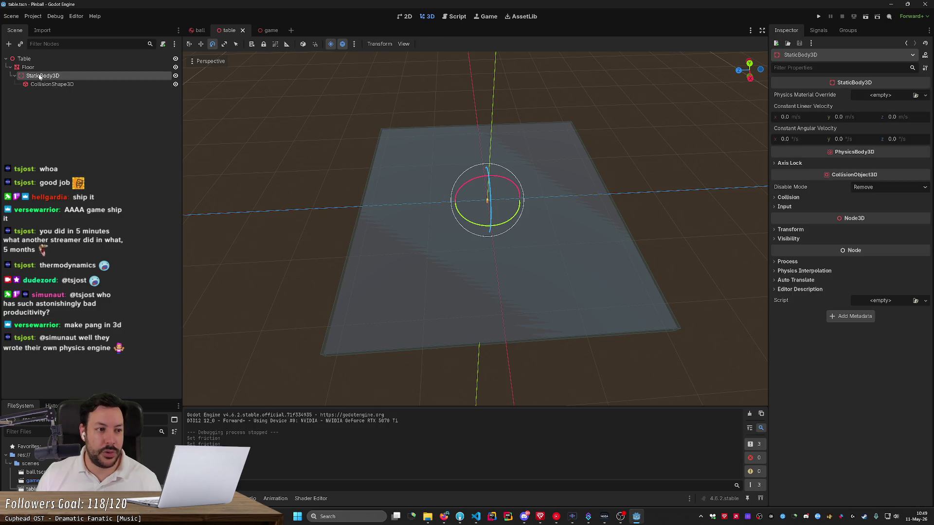
drag(384, 321, 386, 263)
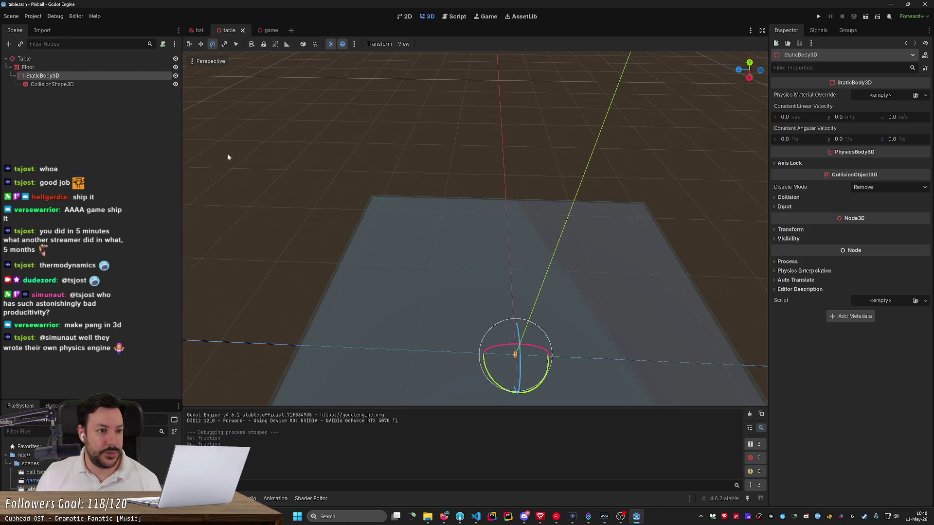
drag(227, 154, 229, 146)
drag(476, 229, 457, 227)
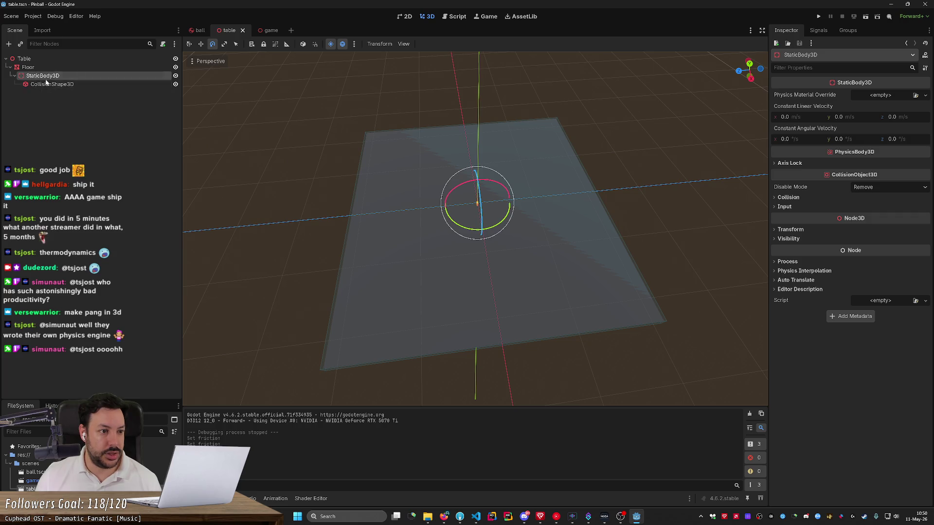
click(82, 121)
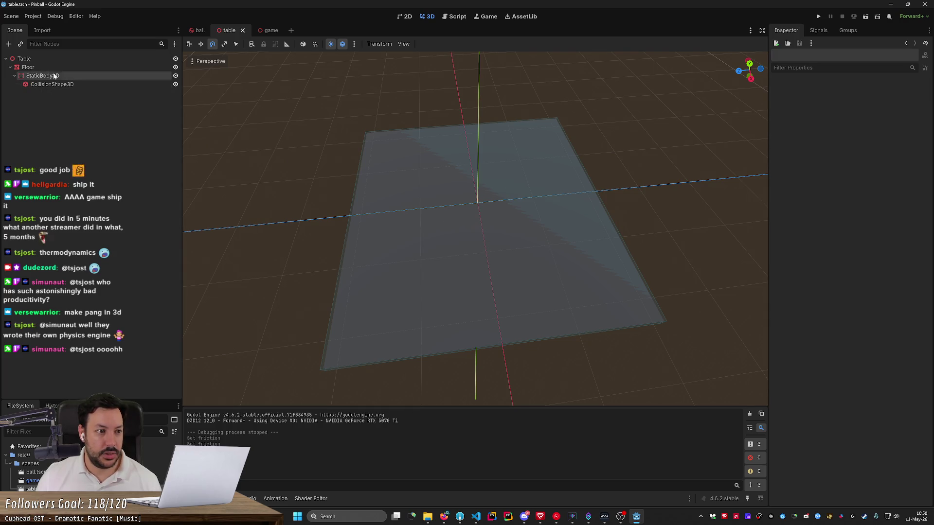
- Move Floor under StaticBody3D, dismiss the non-uniform scale warning, and return to the game scene
mouse_move(29, 67)
mouse_down()
mouse_move(57, 88)
mouse_move(39, 64)
mouse_move(32, 84)
mouse_move(40, 74)
mouse_move(73, 88)
mouse_up()
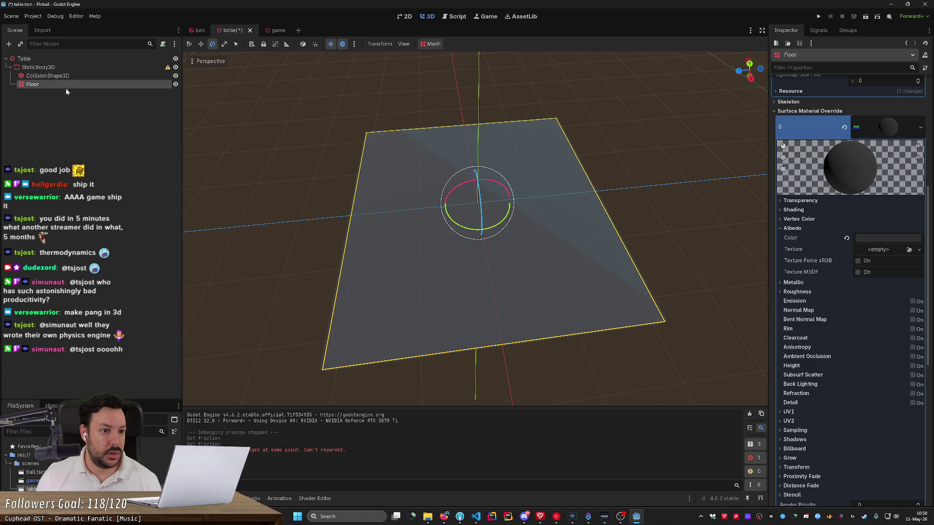
click(168, 68)
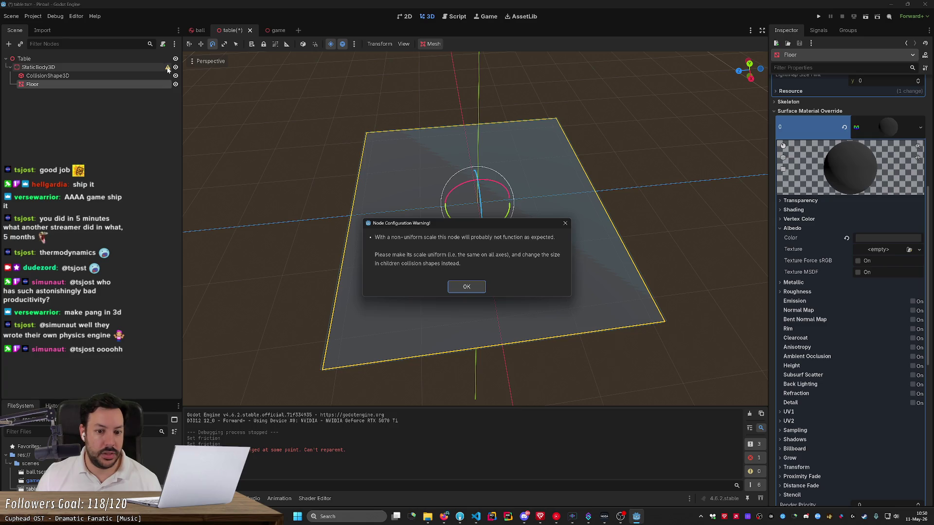
click(467, 288)
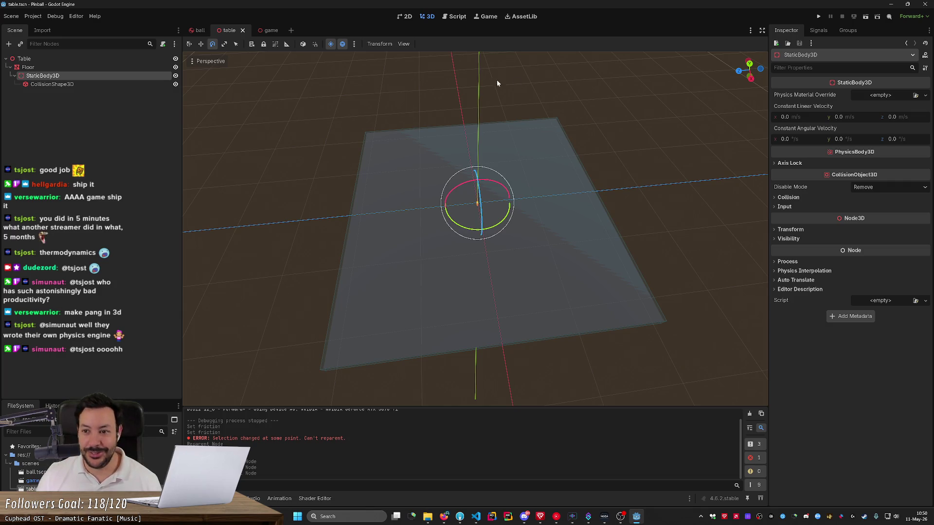
key(s)
key(a)
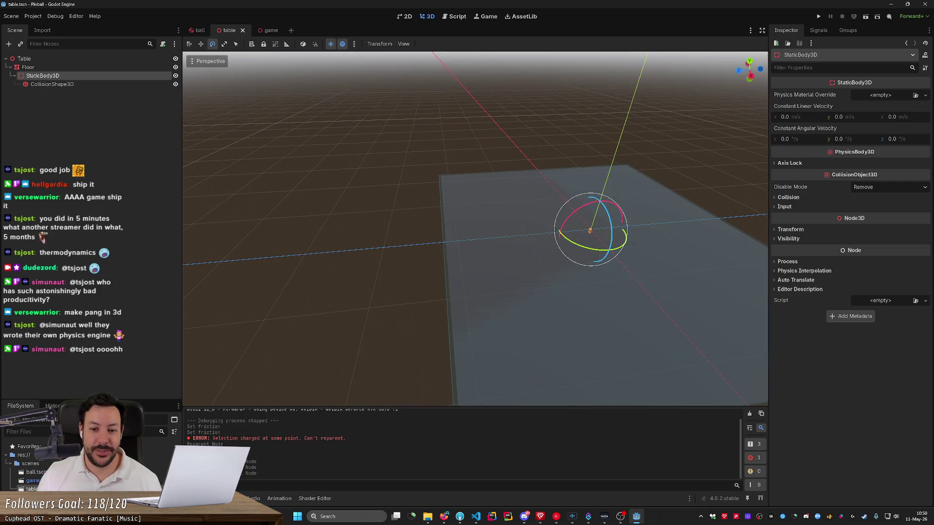
key(d)
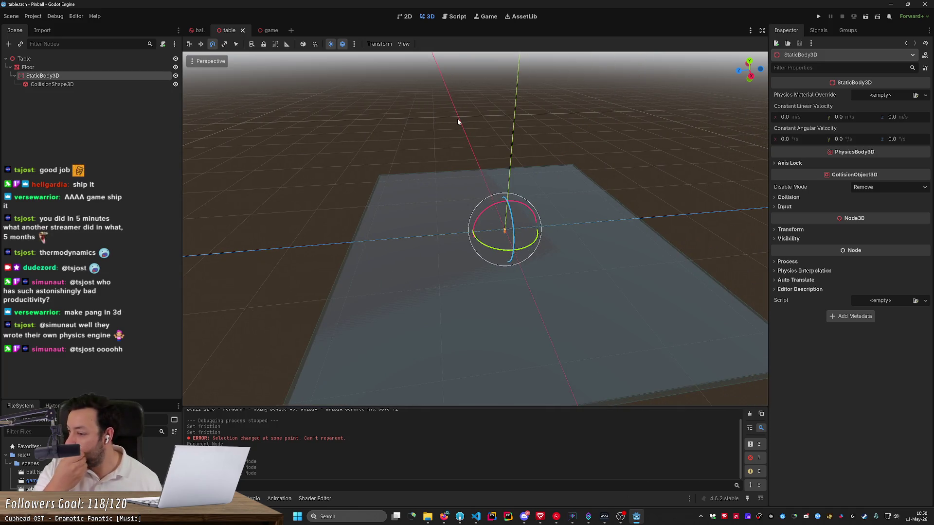
click(266, 31)
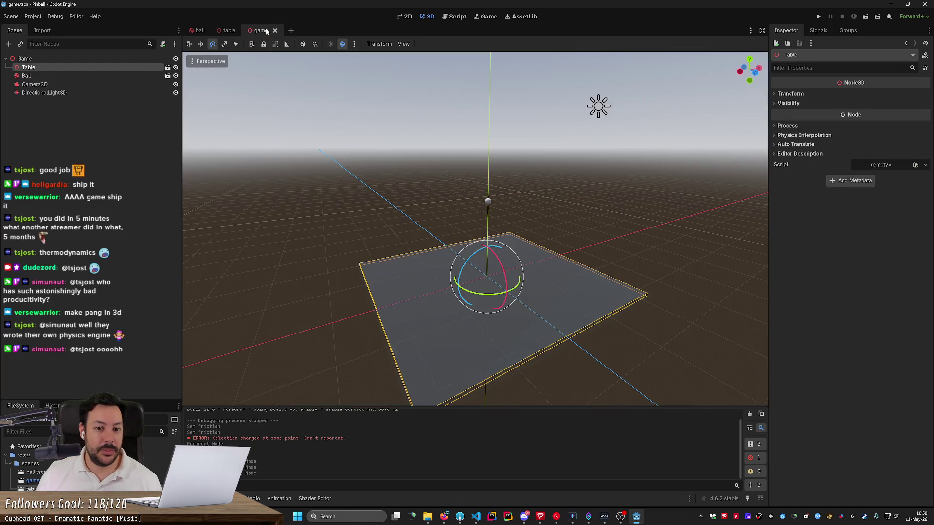
- Tilt the Table about 7.2° around X and preview the ball dropping onto it
mouse_move(498, 258)
mouse_down()
mouse_move(501, 272)
mouse_move(499, 265)
mouse_up()
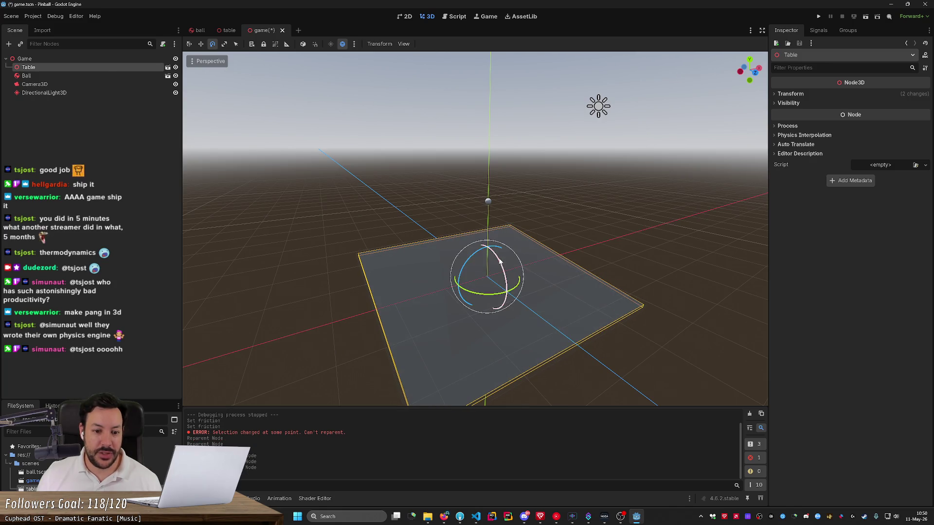
click(817, 16)
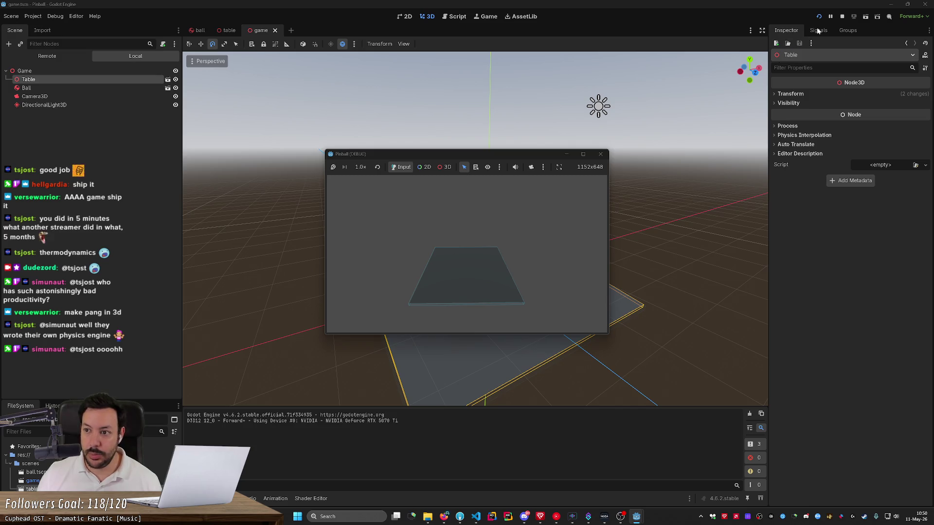
click(842, 16)
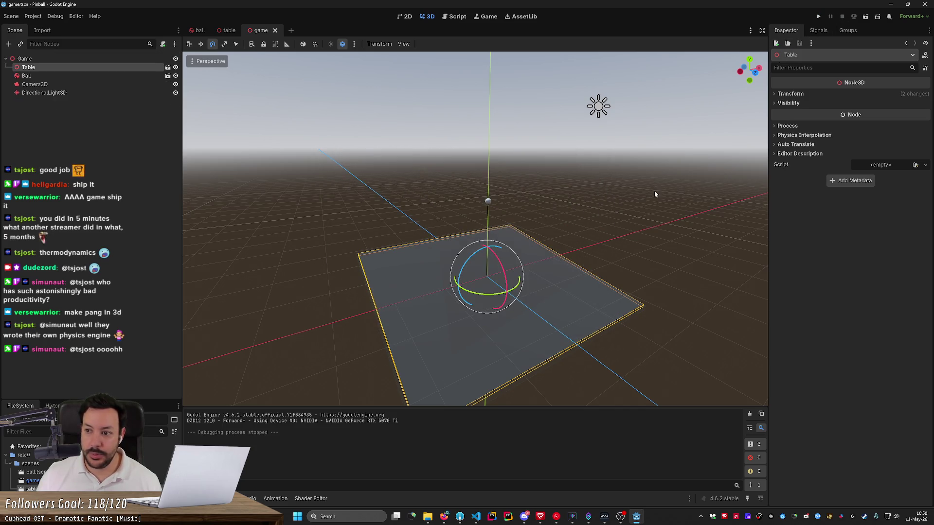
click(790, 94)
click(815, 136)
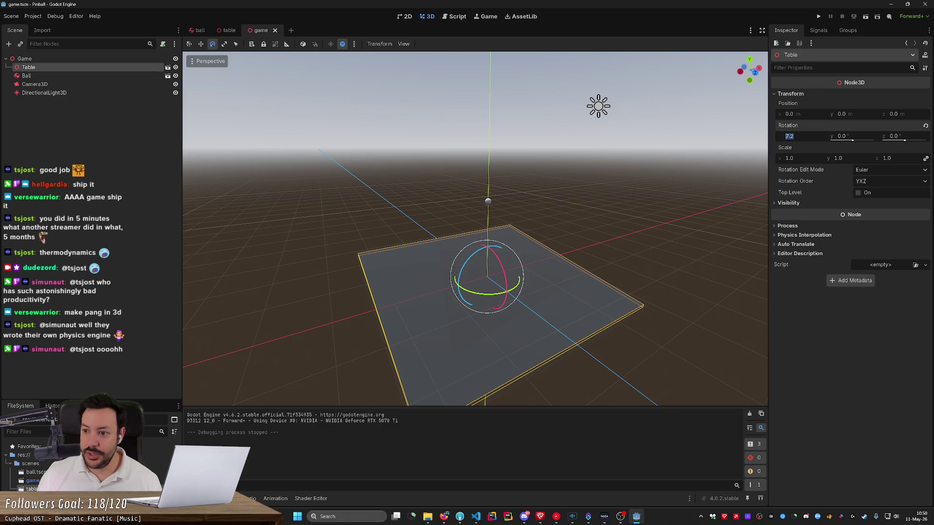
- Reset the Table's X rotation to 0, save game.tscn, and orbit and zoom to inspect the table
text(0)
key(Return)
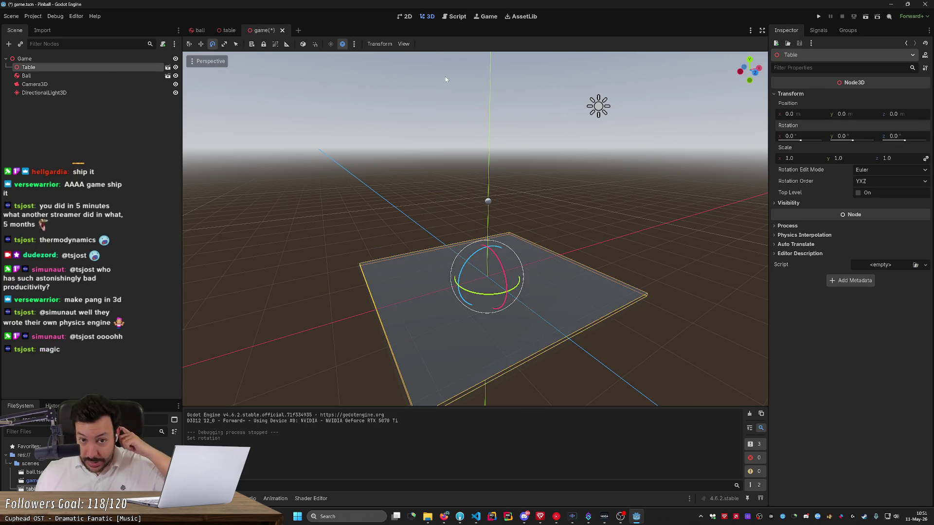
key(ctrl+s)
drag(446, 79, 371, 136)
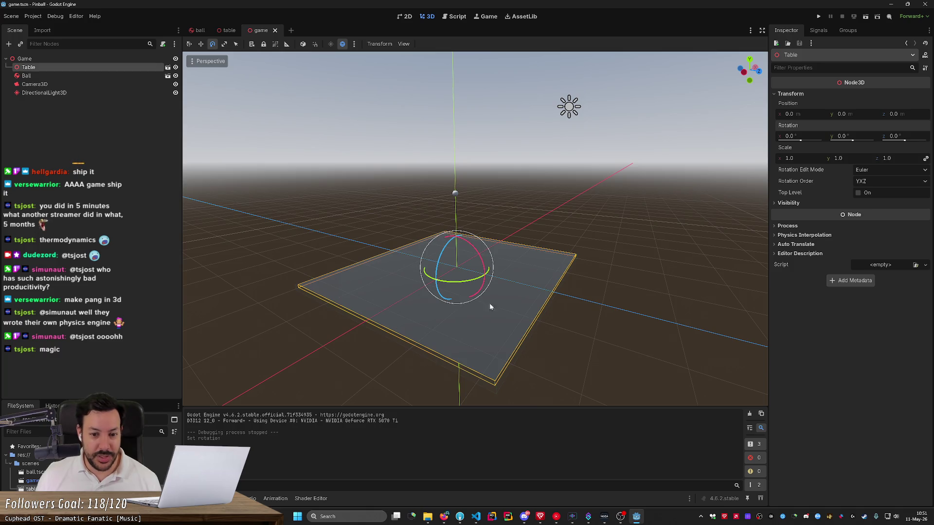
scroll(475, 287, up, 2)
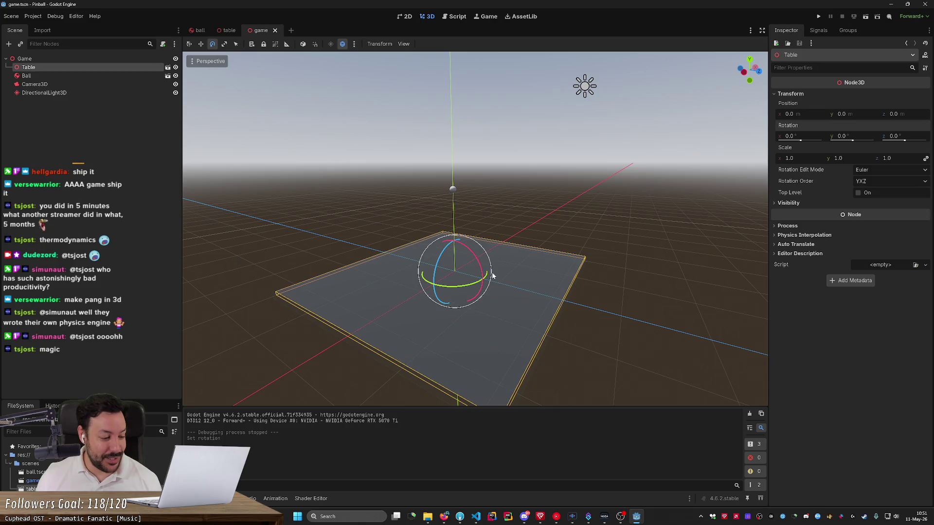
drag(438, 292, 420, 296)
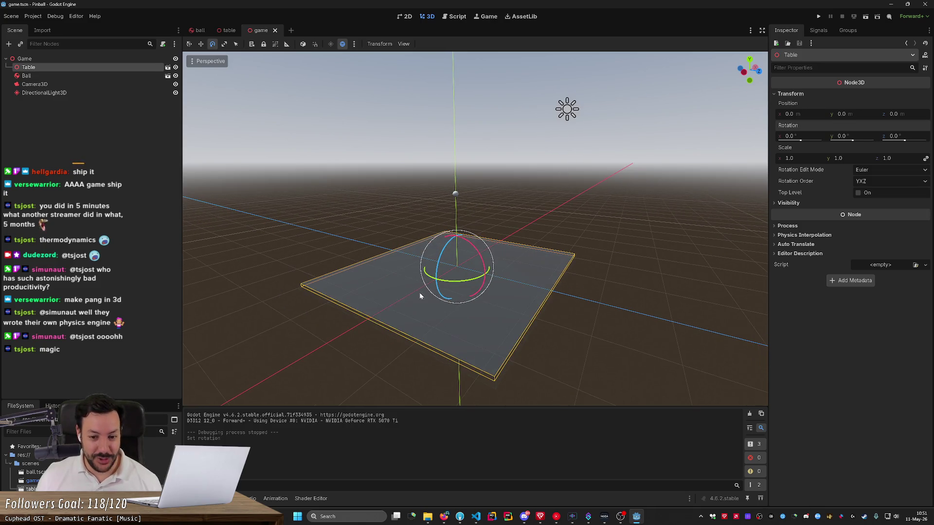
scroll(529, 296, up, 2)
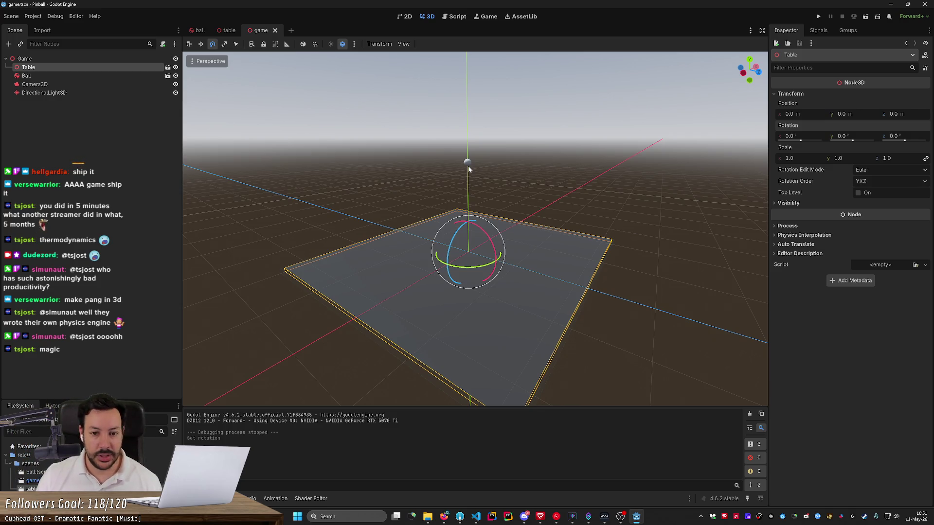
- Open the ball scene and select the Ball's RigidBody3D physics body
click(467, 164)
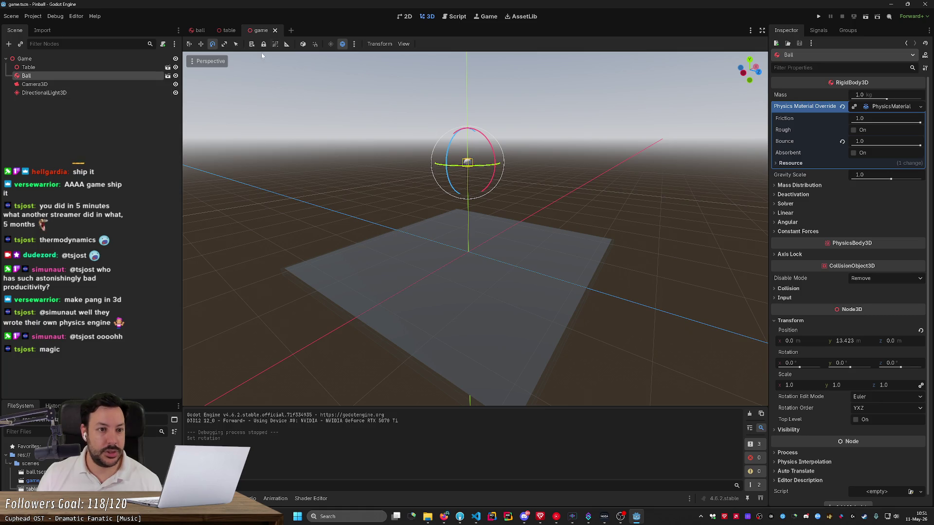
click(193, 33)
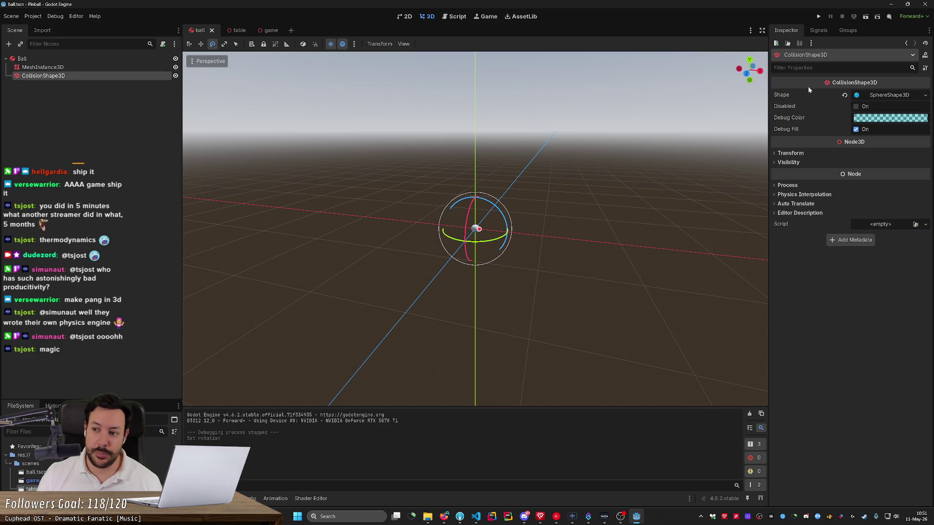
click(79, 67)
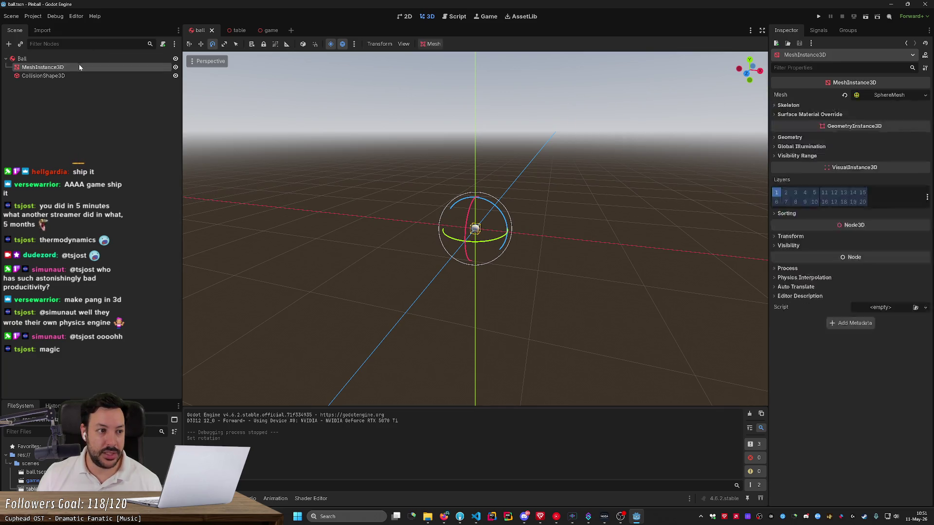
click(73, 59)
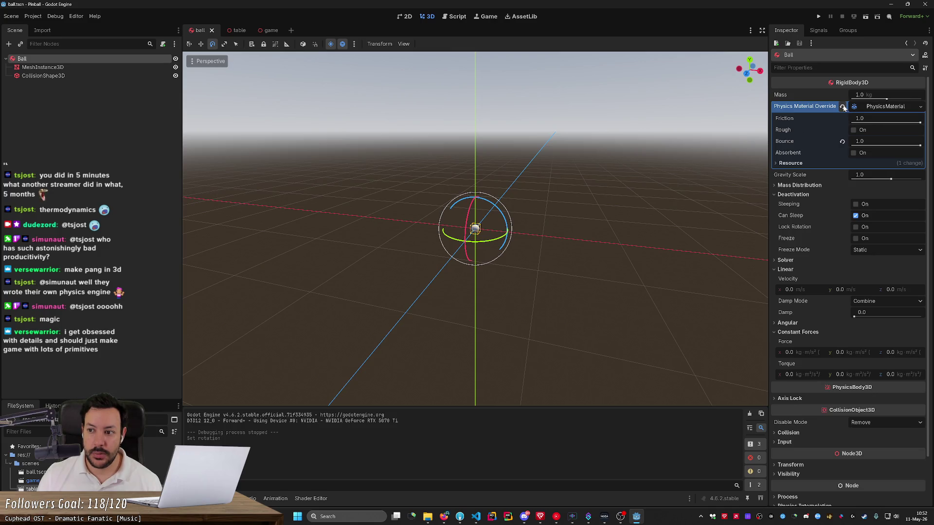
- Set the Ball's Physics Material Override bounce to 0.5, then bring up the table scene
click(859, 141)
text(0.5)
key(Return)
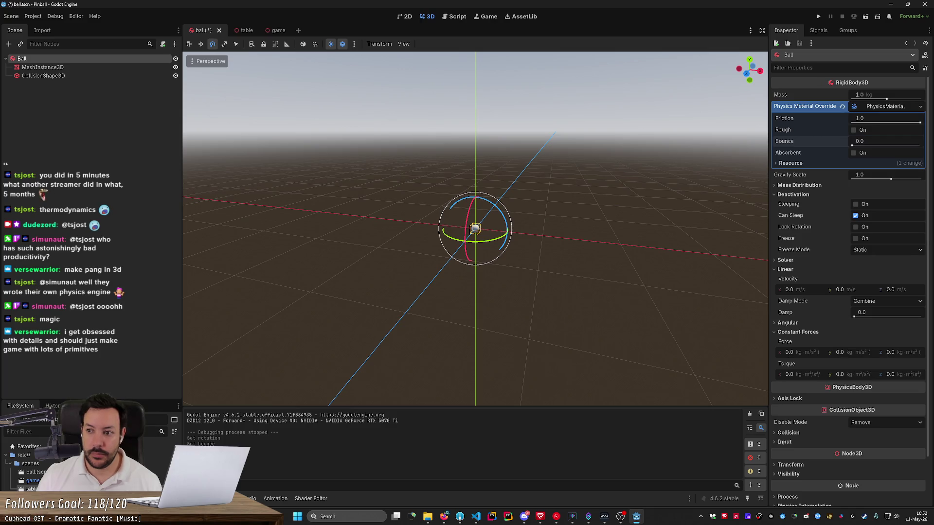
click(606, 153)
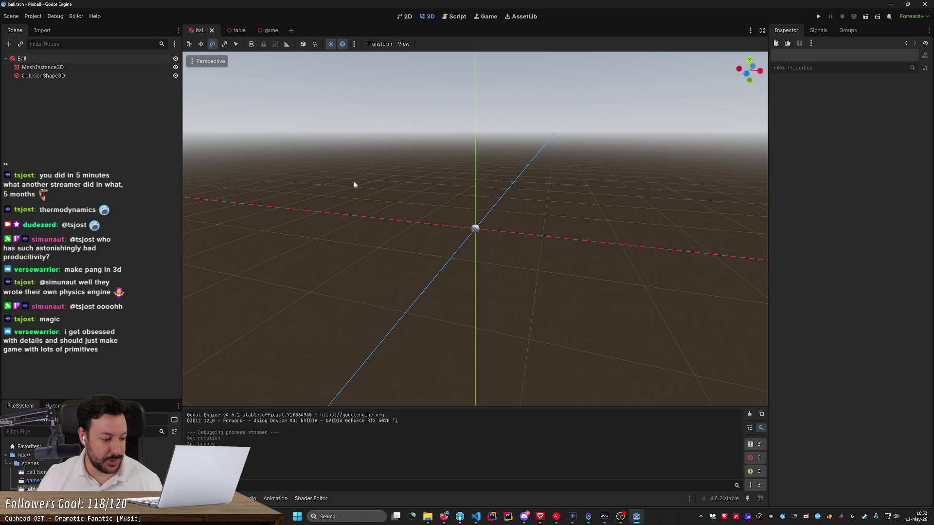
click(236, 34)
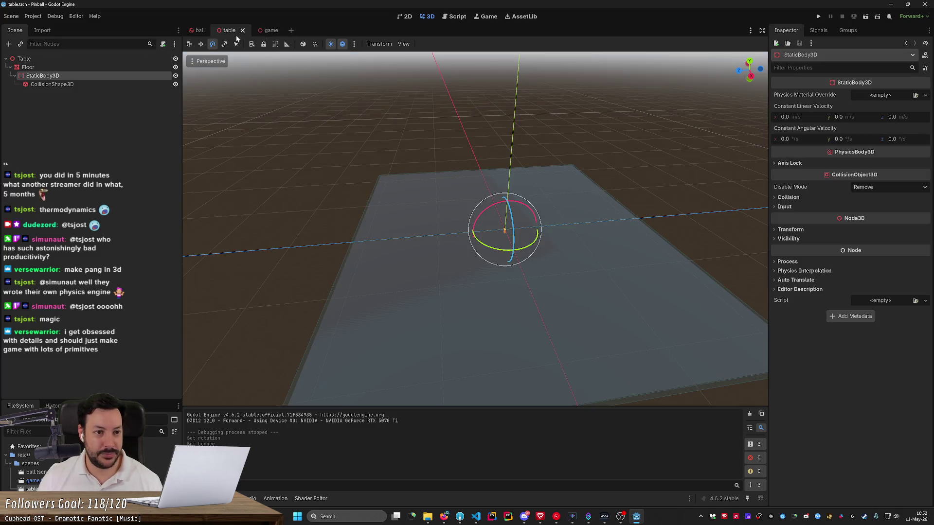
- Glance at the table and game scenes, then show the Ball's Transform in the ball scene
mouse_move(325, 103)
mouse_down()
mouse_move(374, 112)
mouse_move(341, 127)
mouse_up()
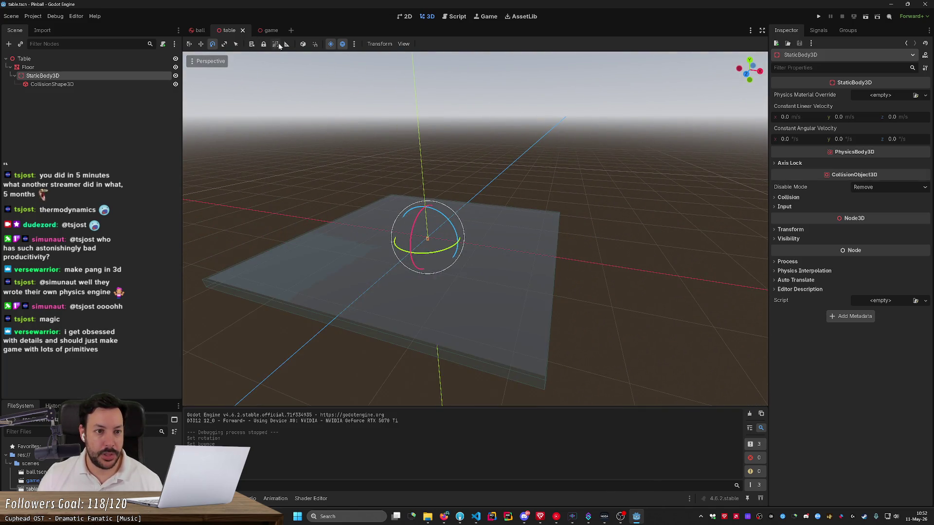
click(263, 30)
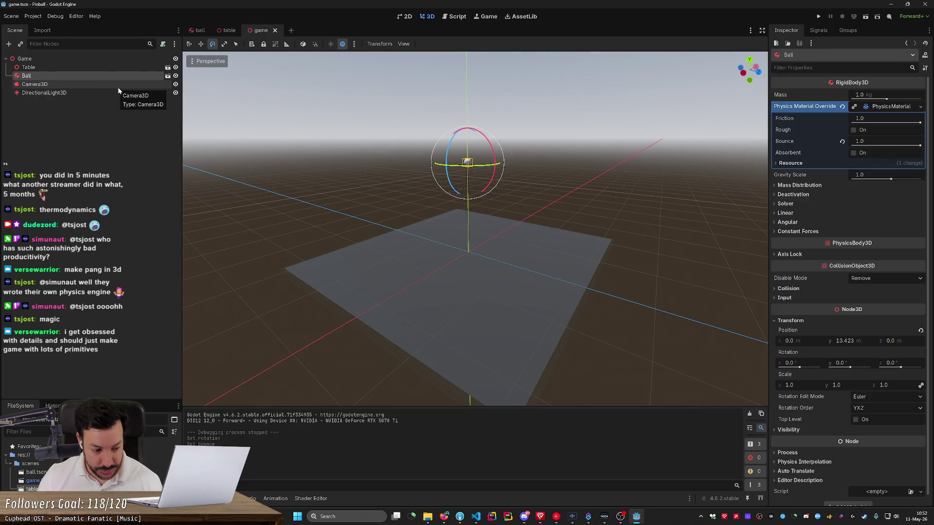
click(199, 32)
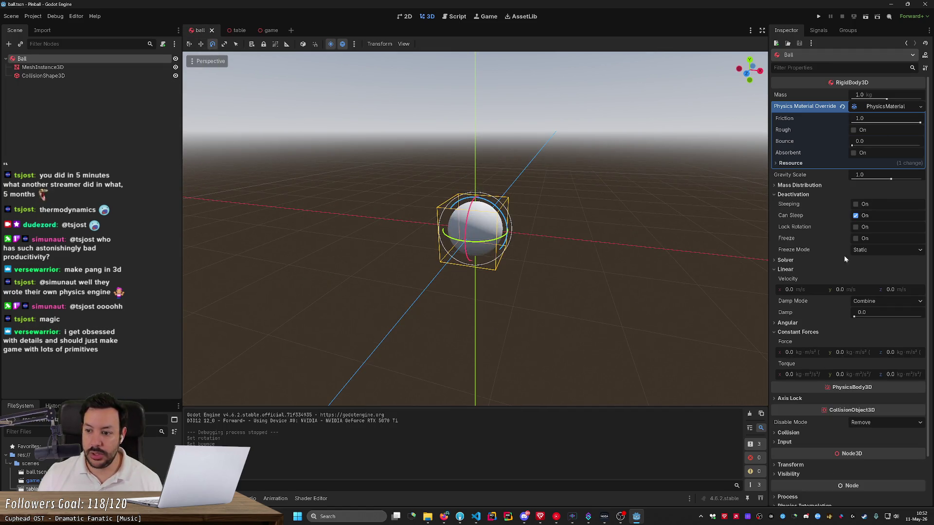
scroll(805, 418, down, 2)
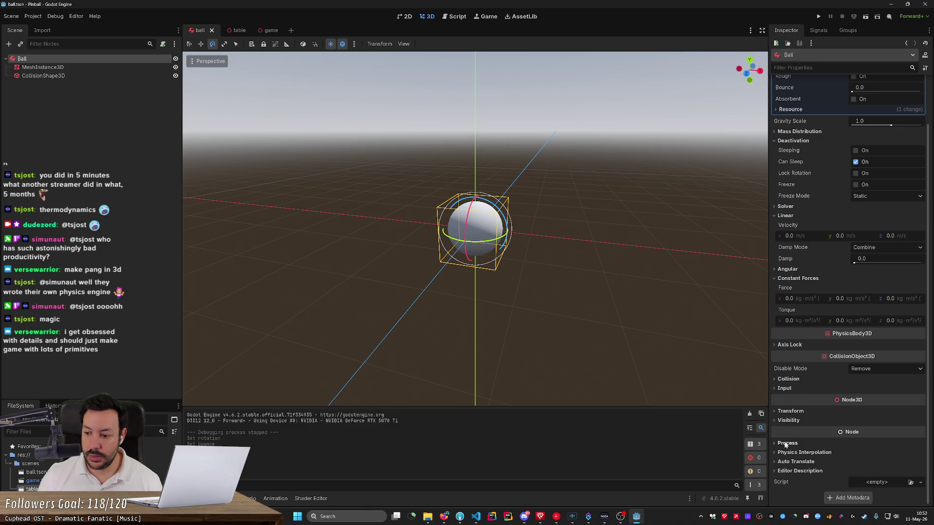
click(784, 412)
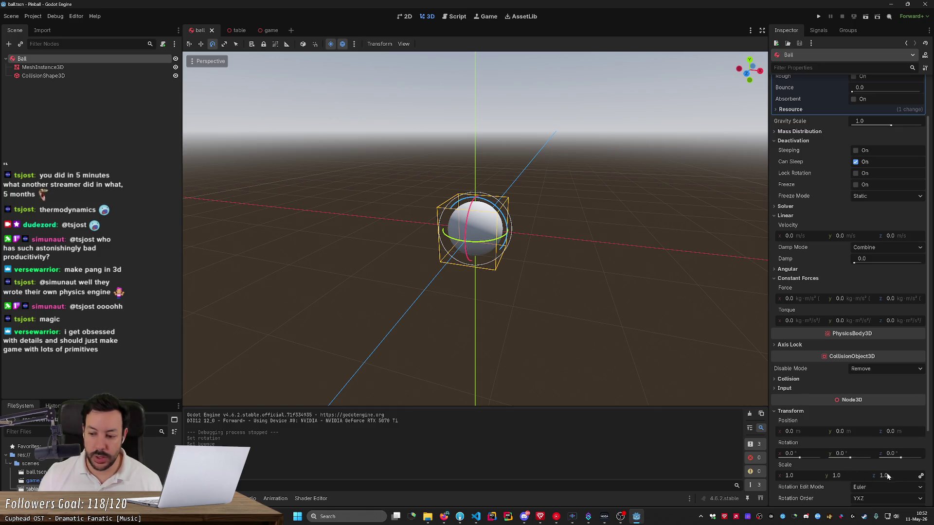
- Orbit around the ball, check the table scene, and settle back on the game scene
mouse_move(475, 229)
mouse_down()
mouse_move(486, 209)
mouse_move(515, 199)
mouse_move(511, 243)
mouse_up()
scroll(475, 229, up, 3)
drag(410, 179, 410, 179)
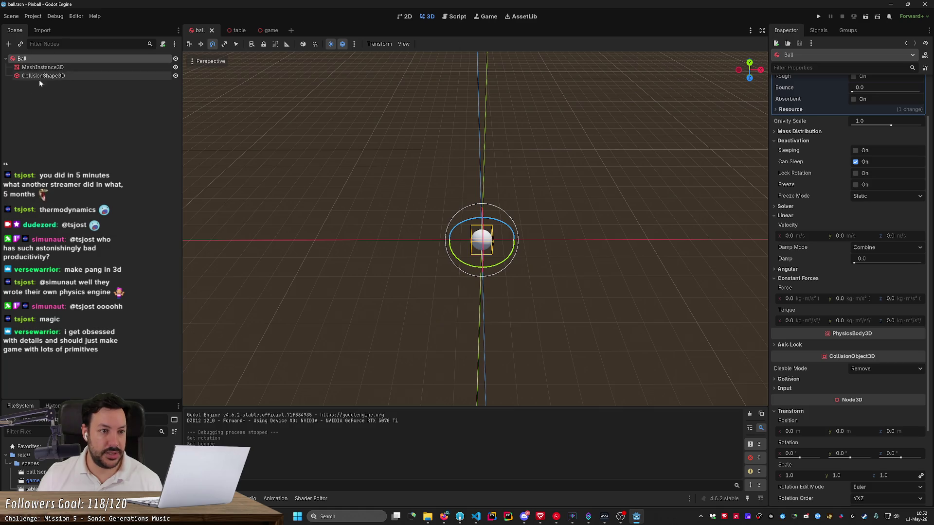
click(244, 31)
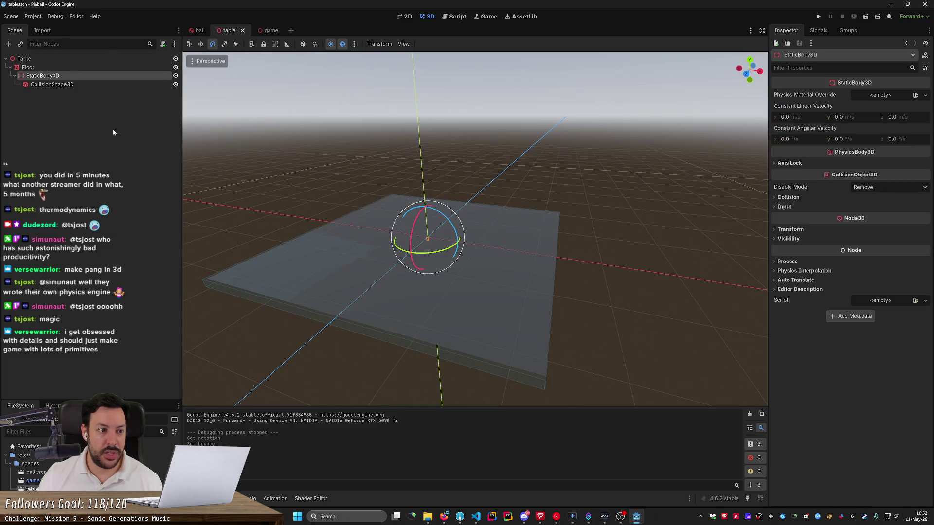
click(263, 30)
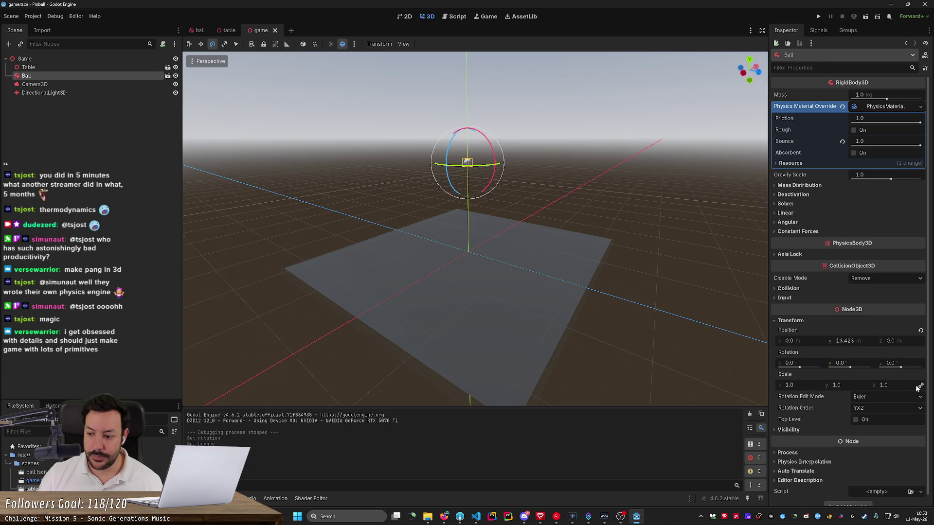
drag(575, 280, 530, 270)
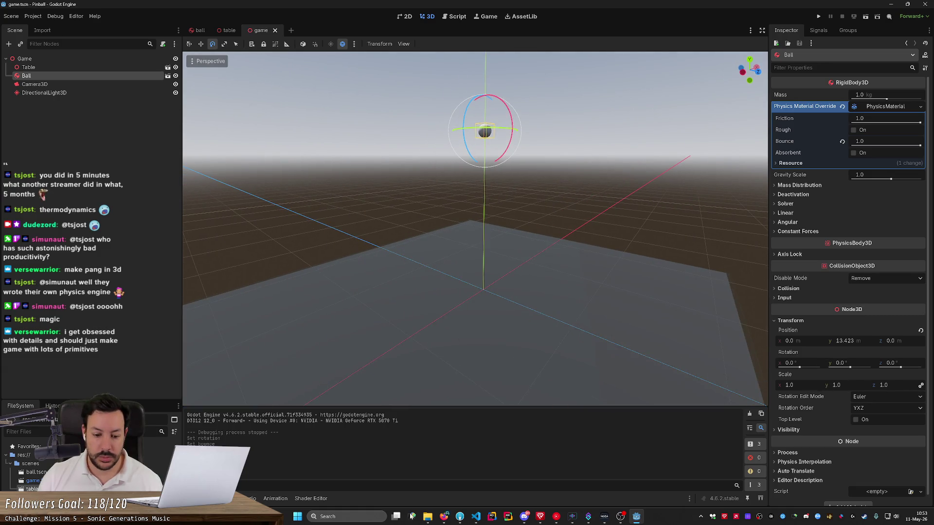
click(444, 516)
- Search Firefox for 'pinball ball size' and return to the Godot editor
click(106, 8)
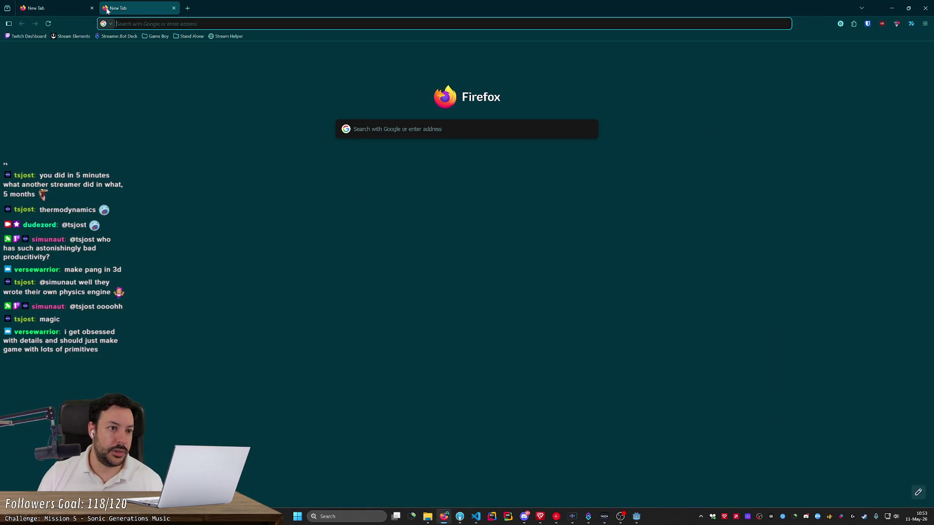
text(pinbal)
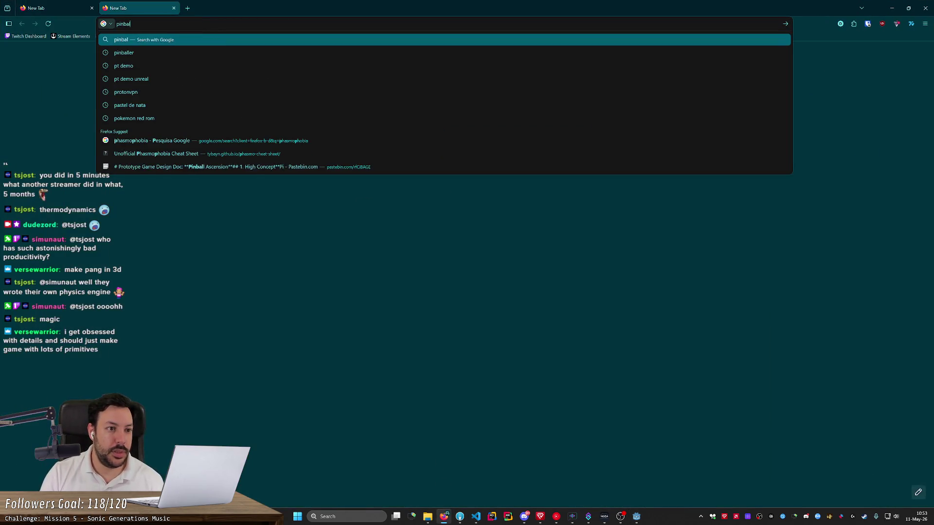
text(l ball siz)
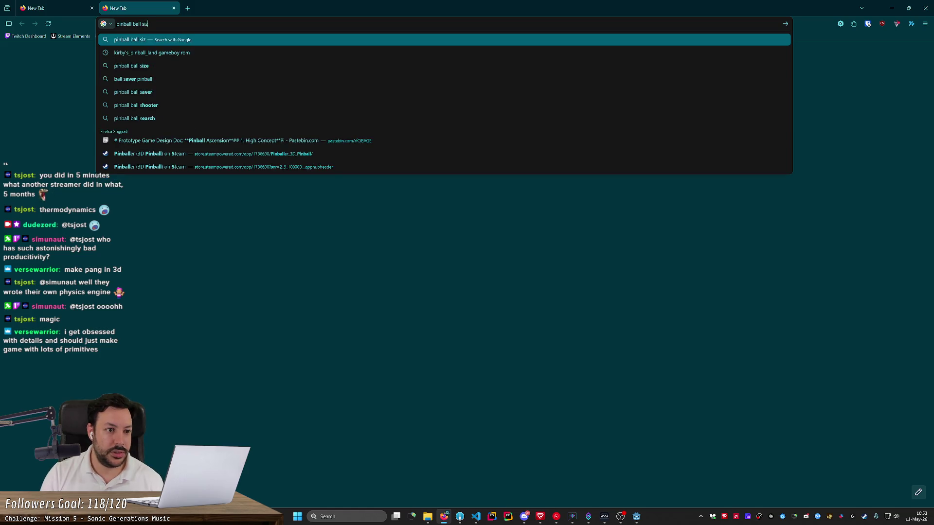
text(e)
key(Return)
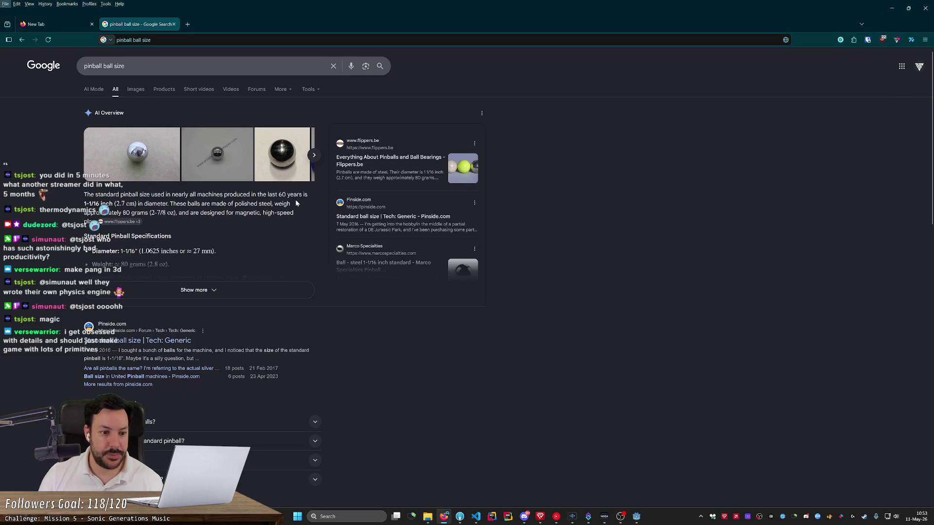
key(alt+Tab)
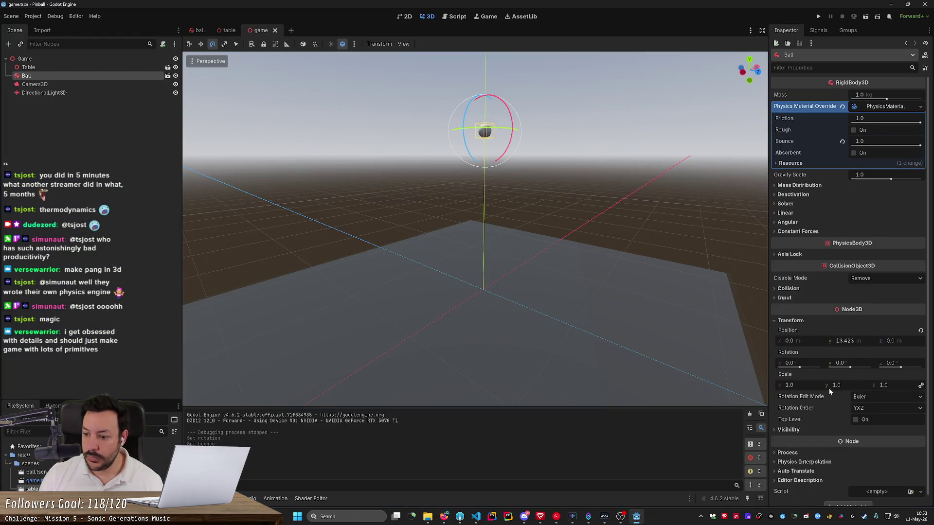
- Set the Ball's mass to 0.08 kg
click(879, 94)
text(0.08)
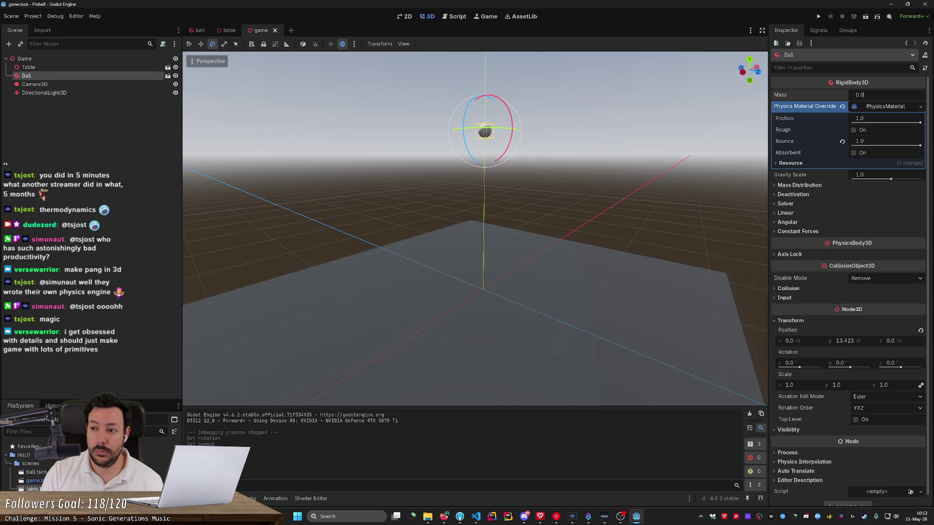
key(Return)
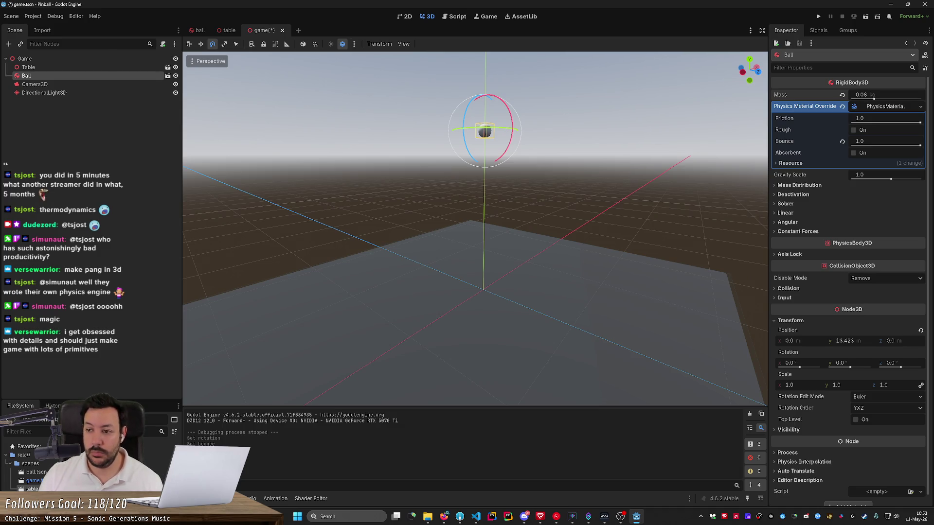
- Scale the Ball uniformly to 0.027 on all axes and focus the view on it
click(802, 386)
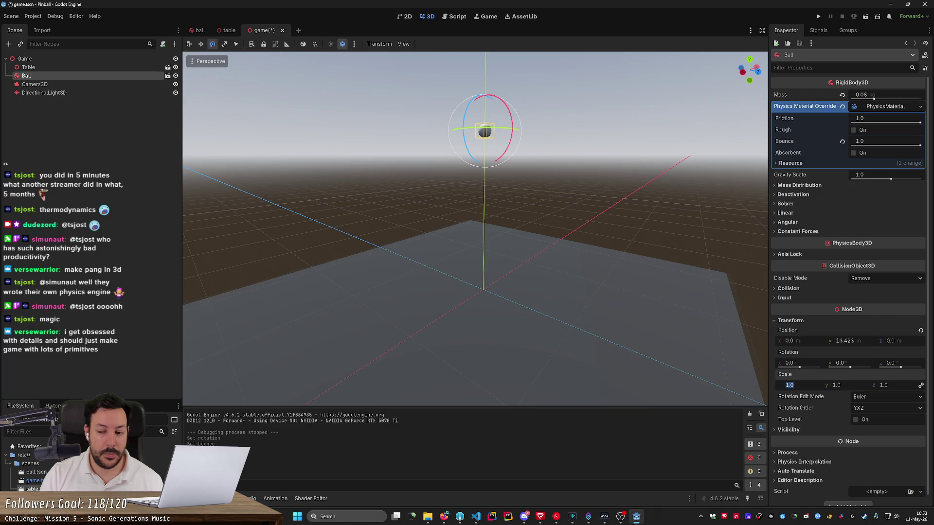
key(alt+Tab)
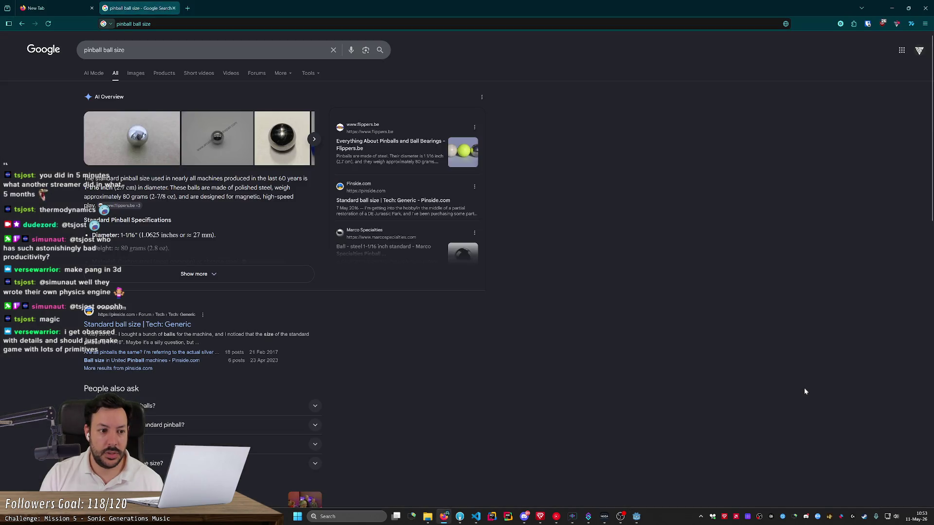
key(alt+Tab)
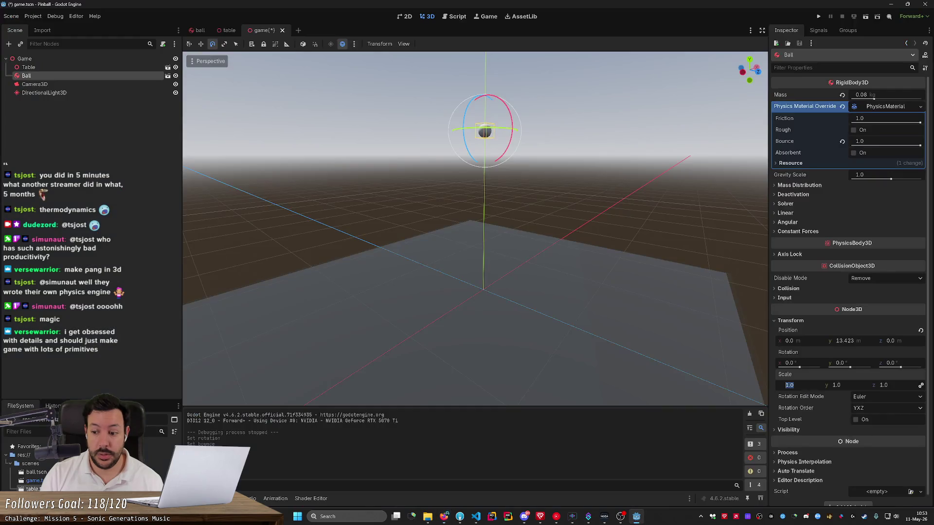
text(0.027)
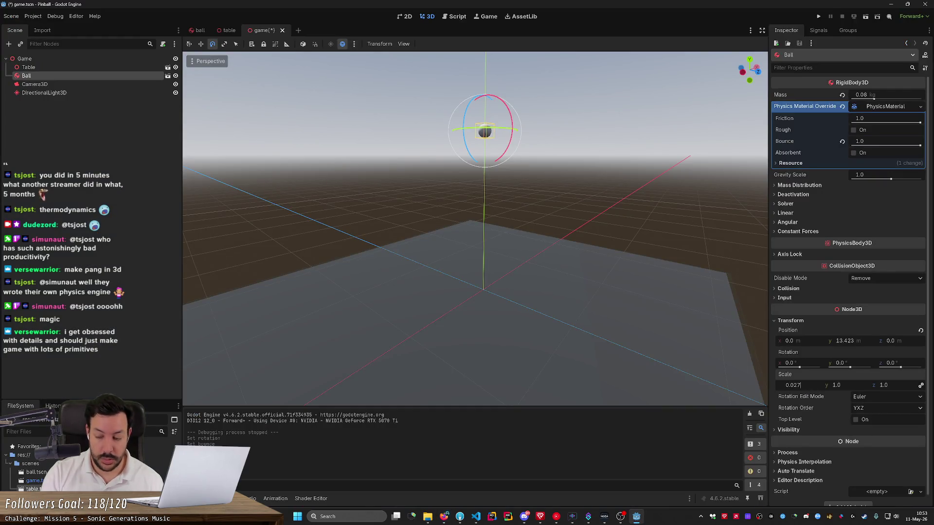
key(Return)
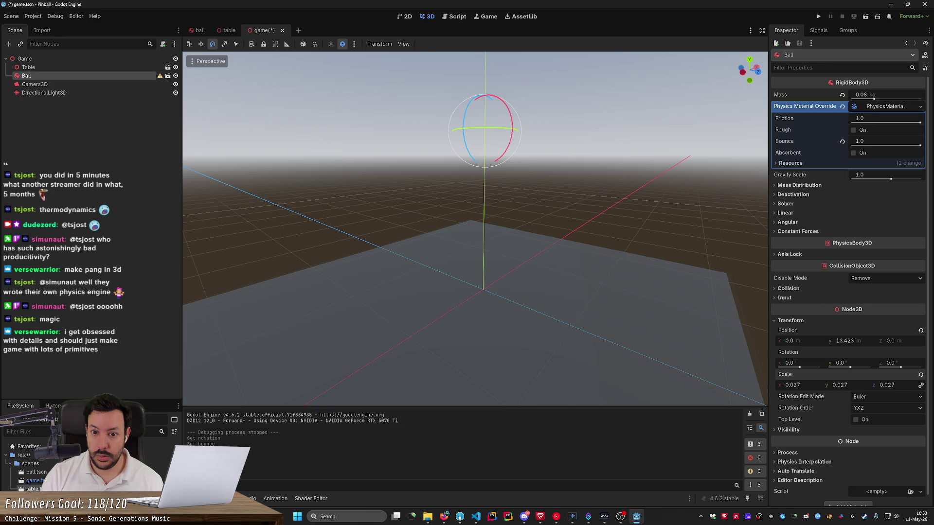
key(f)
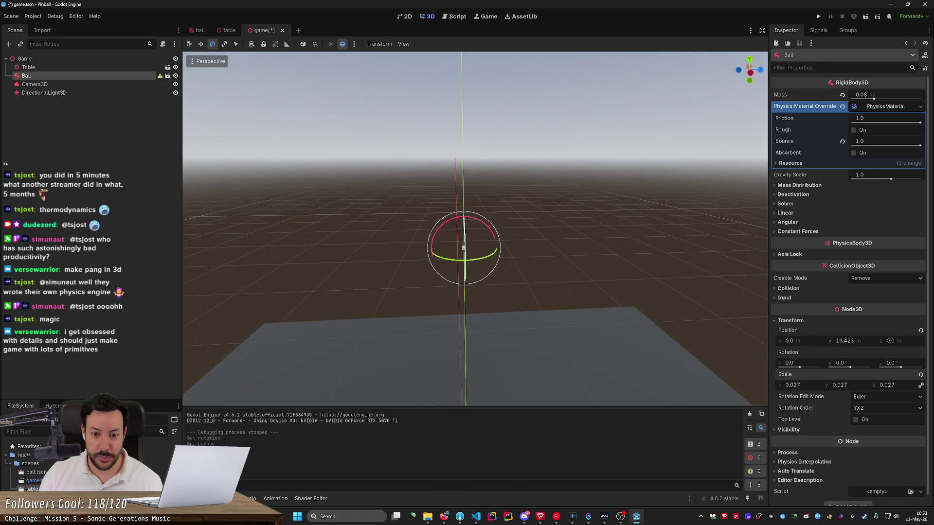
- Fly the viewport in close over the ball and table, then select the Table node
scroll(475, 229, up, 2)
scroll(475, 228, down, 5)
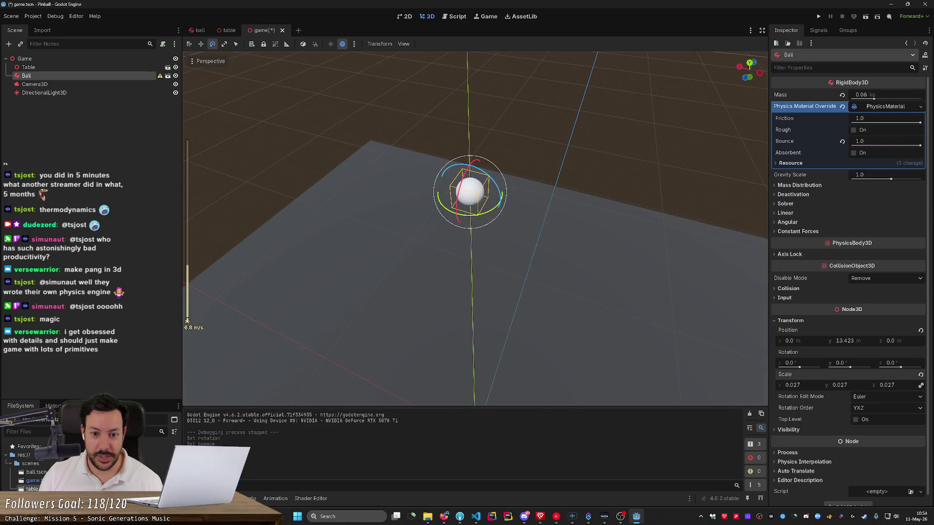
scroll(475, 229, down, 10)
key(w)
key(s)
key(s)
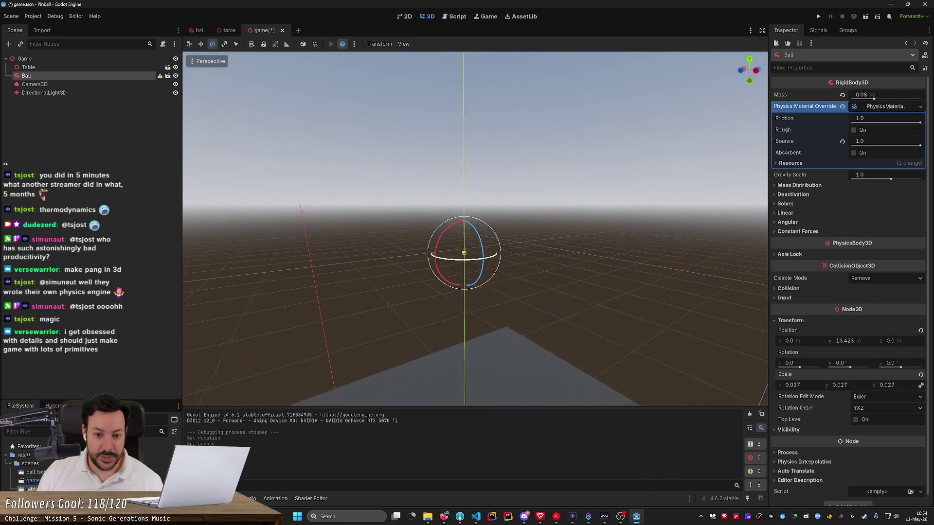
scroll(476, 229, up, 8)
drag(475, 229, 431, 229)
key(w)
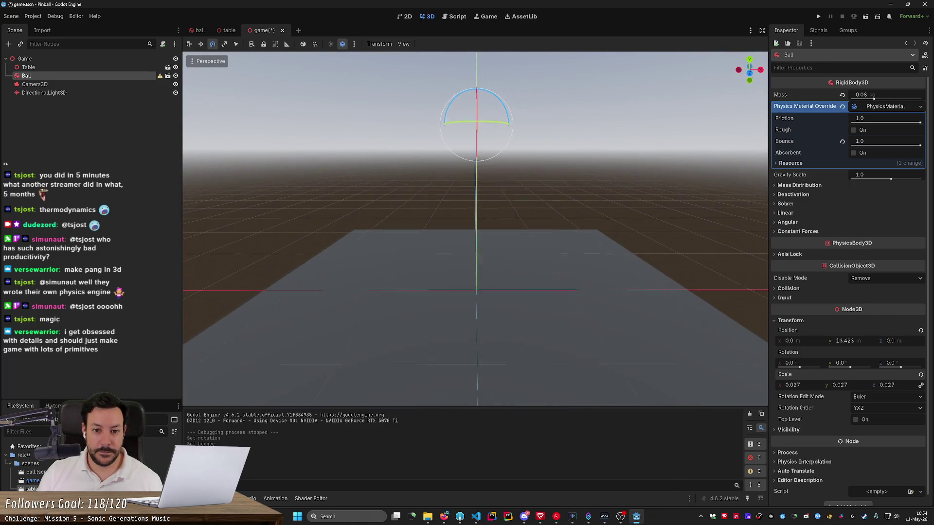
click(669, 307)
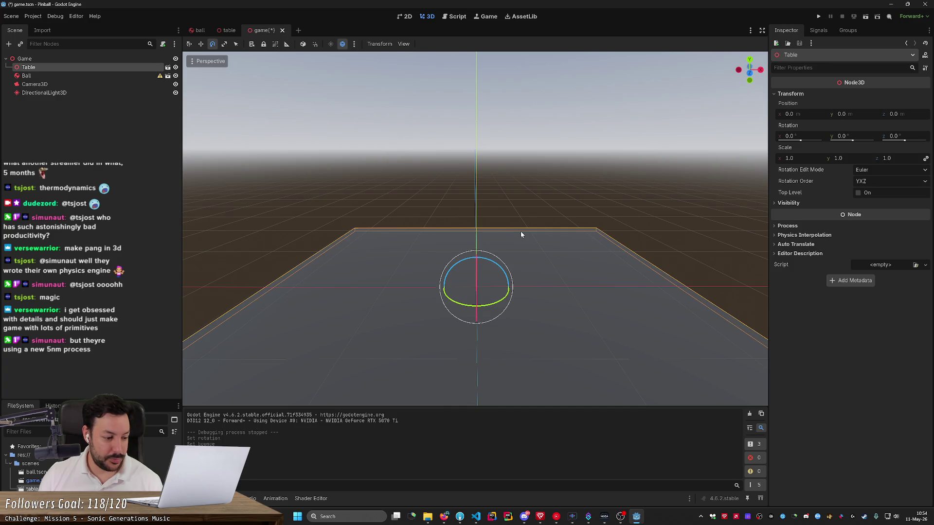
- Save game.tscn, reselect the Ball, and run the game to preview it
key(ctrl+s)
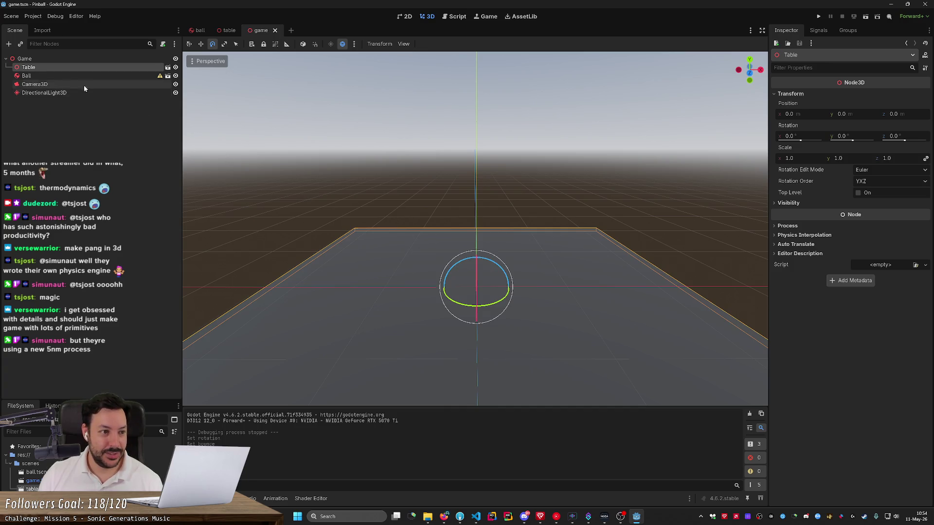
click(80, 76)
mouse_move(159, 79)
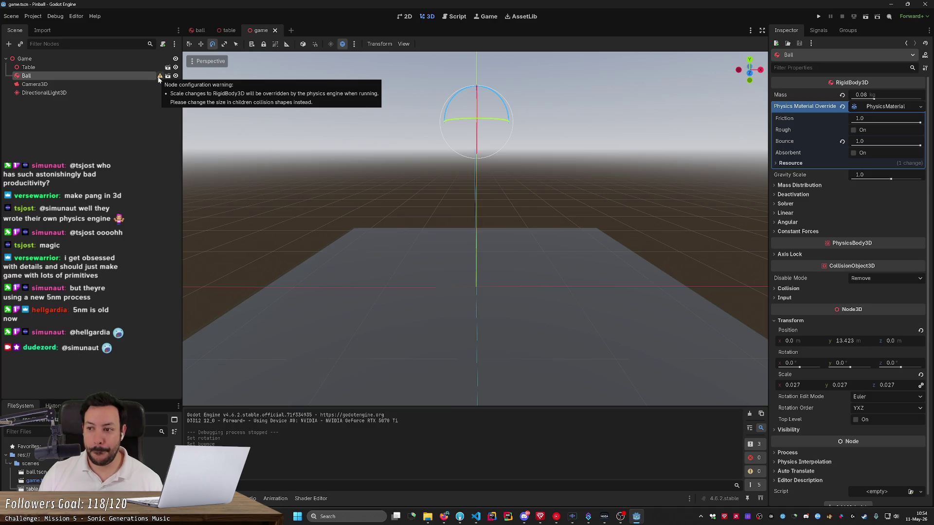
click(818, 16)
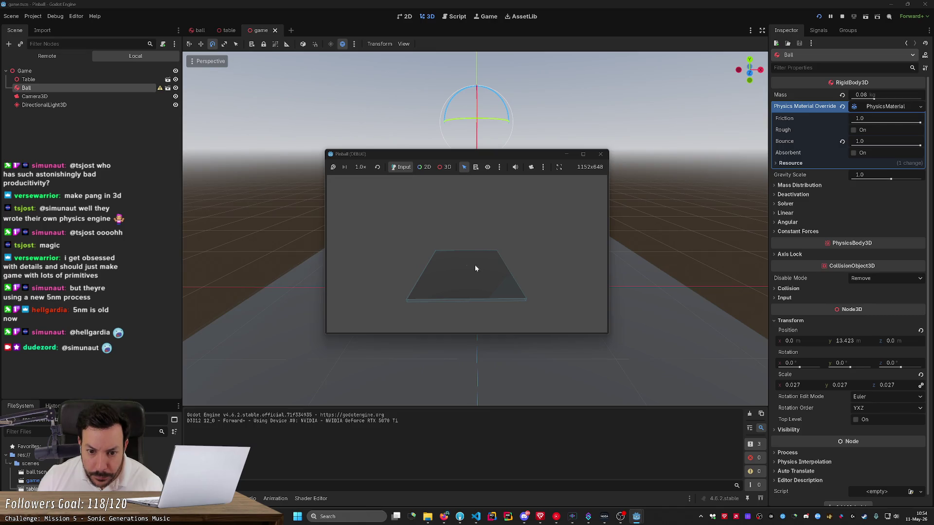
click(599, 154)
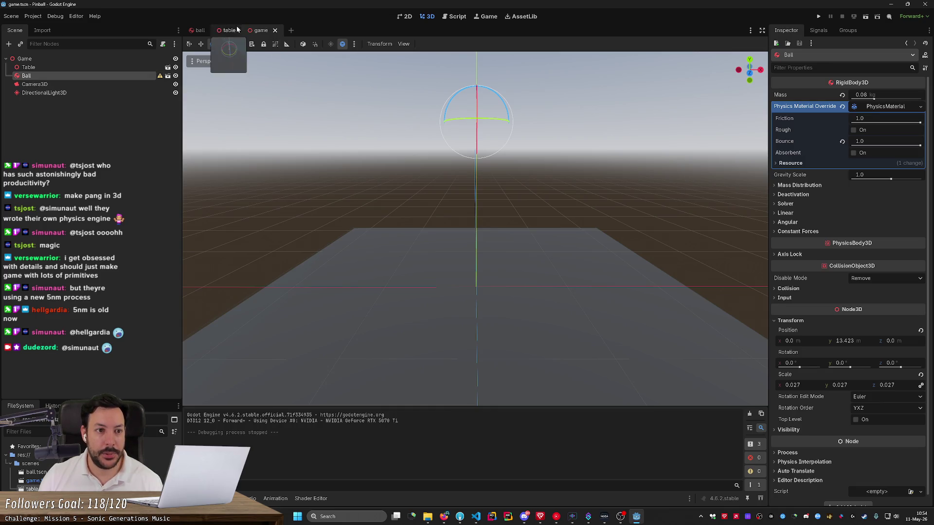
click(201, 30)
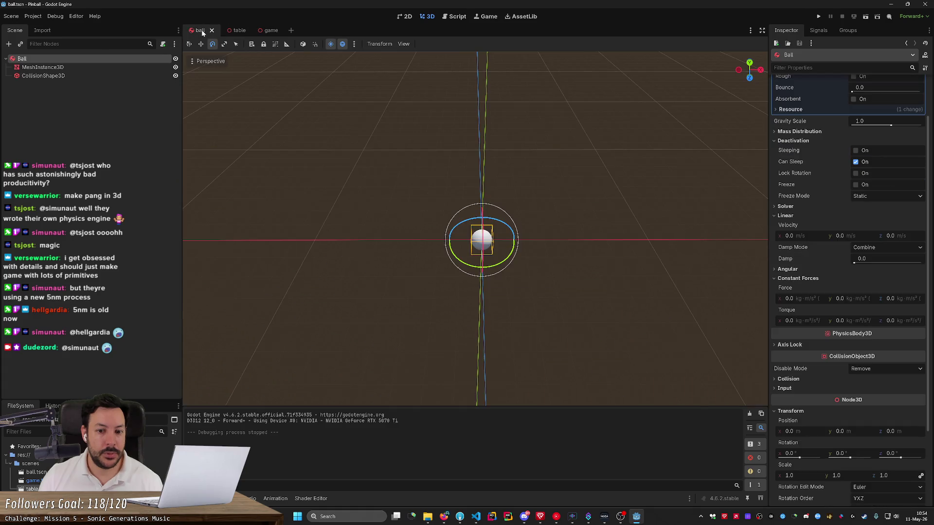
click(110, 68)
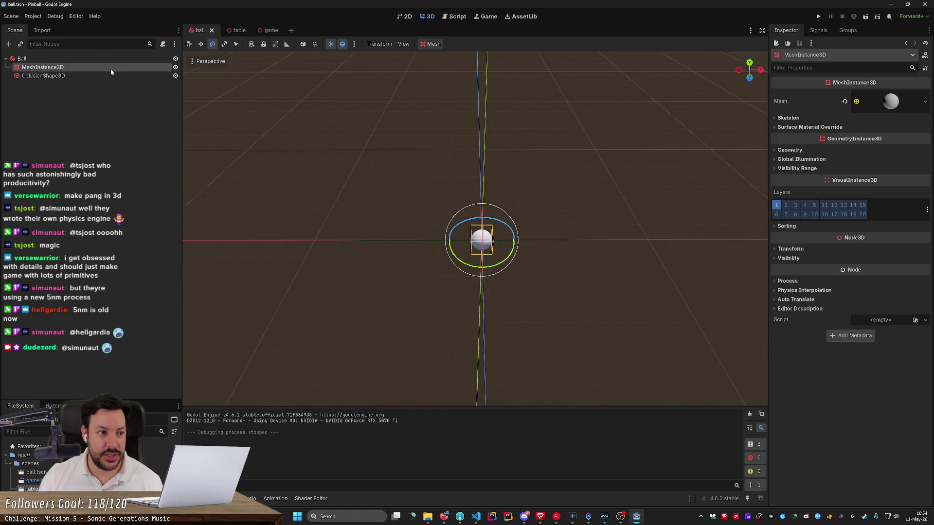
click(113, 59)
scroll(789, 170, up, 2)
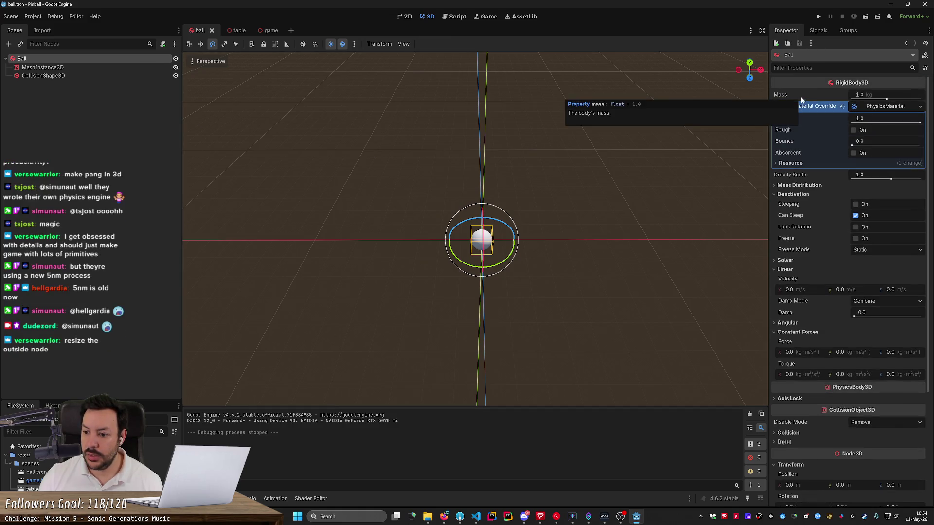
scroll(795, 146, down, 5)
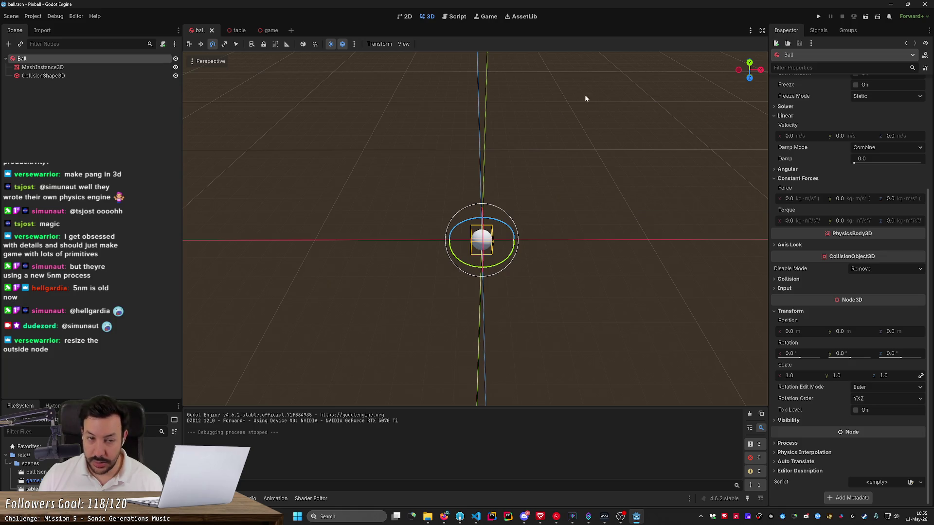
click(271, 33)
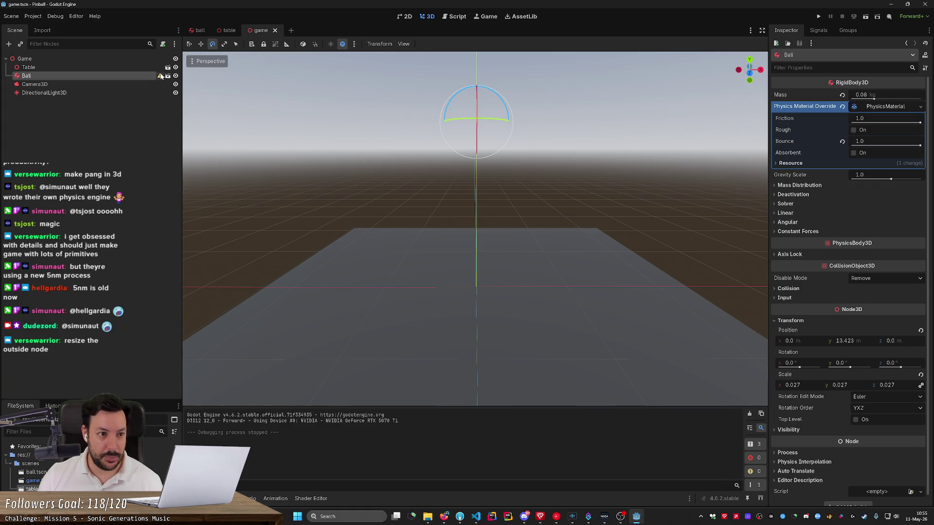
mouse_move(160, 76)
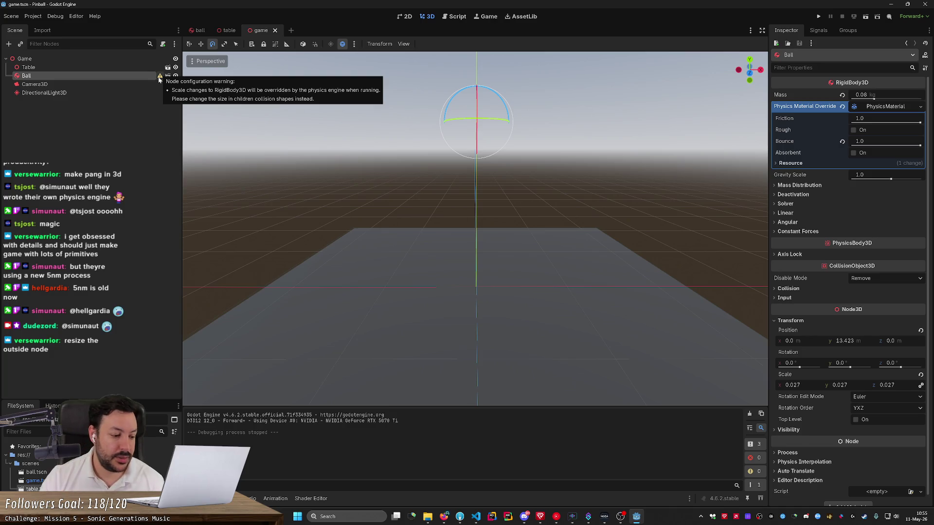
- Change the Google query to 'pinball table size' and open the dimensions diagram in a side panel
click(446, 515)
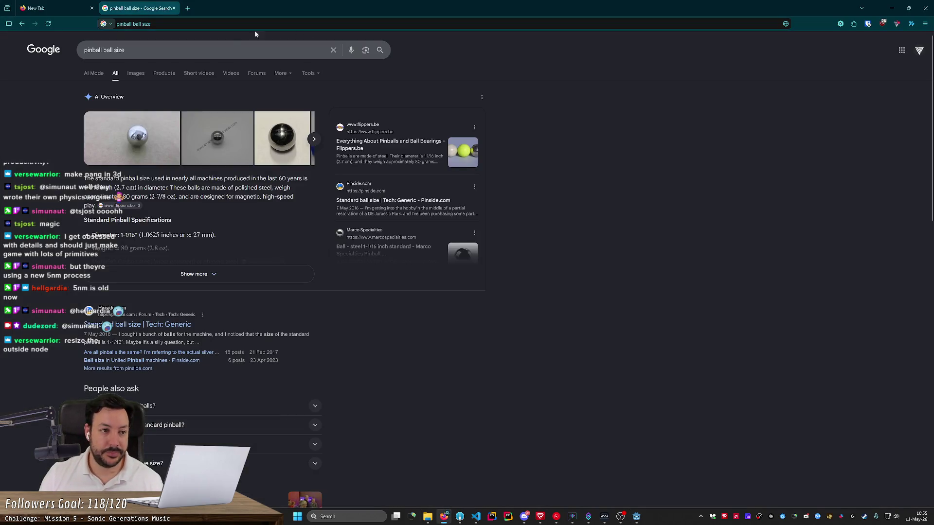
double_click(119, 50)
key(BackSpace)
key(ctrl+BackSpace)
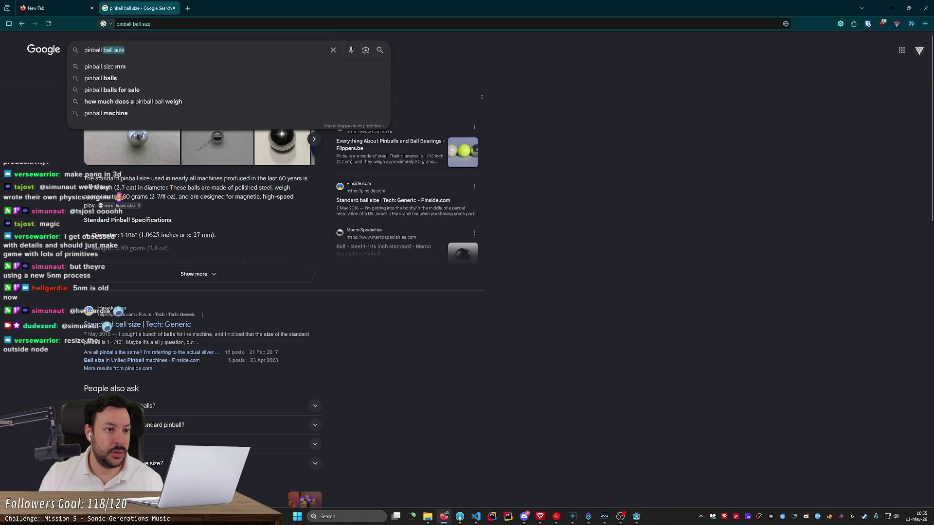
text(taa)
key(BackSpace)
text(ble size)
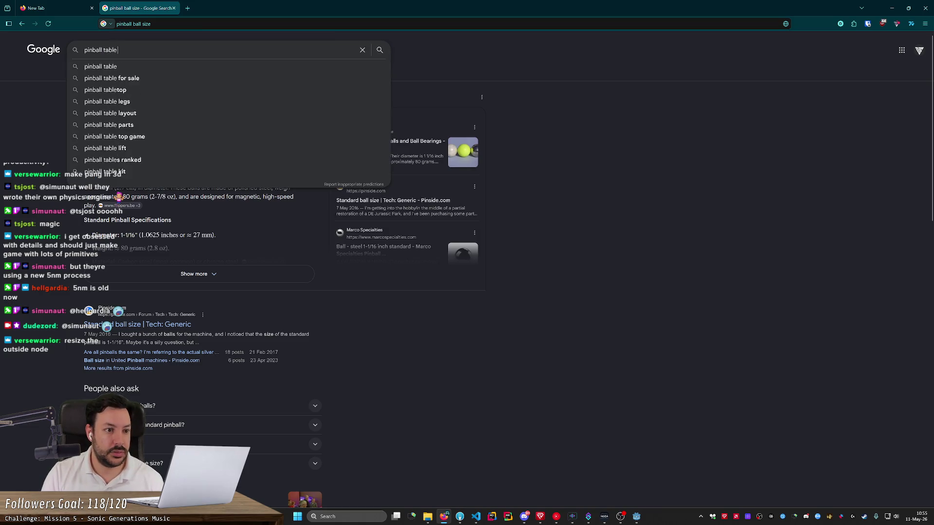
key(Return)
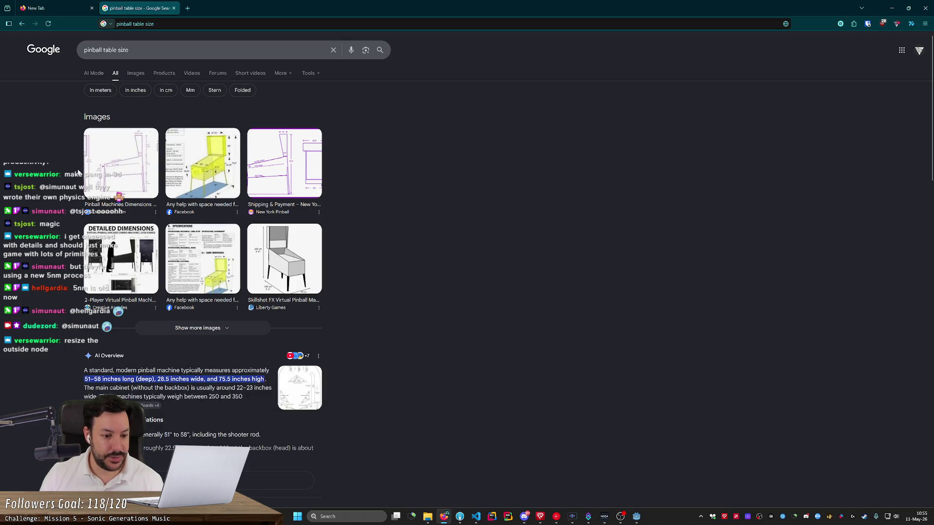
scroll(184, 223, down, 2)
click(293, 278)
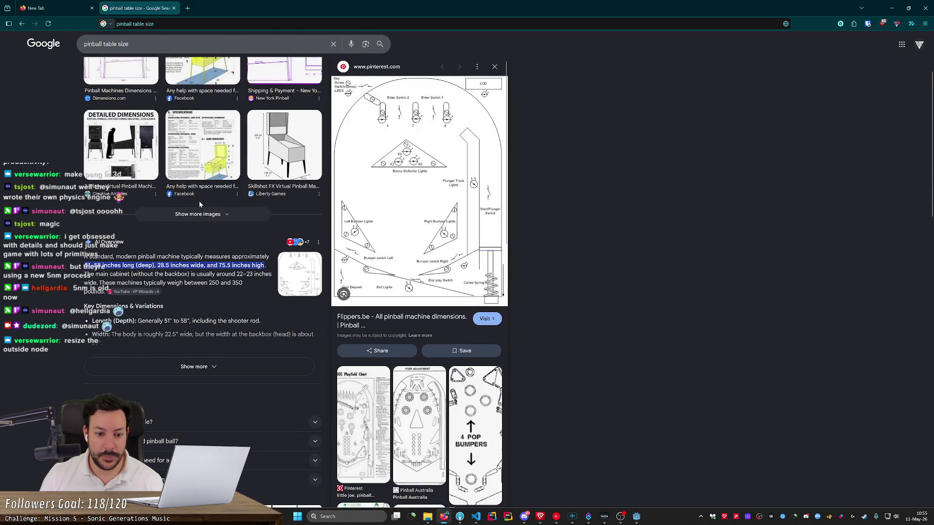
- Expand the AI Overview to reveal more pinball table dimensions
scroll(118, 236, down, 3)
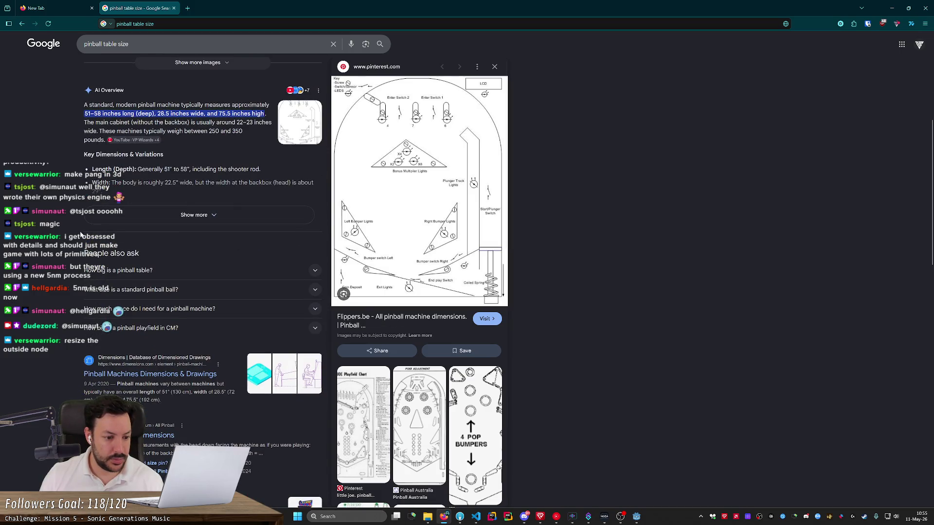
scroll(73, 234, up, 2)
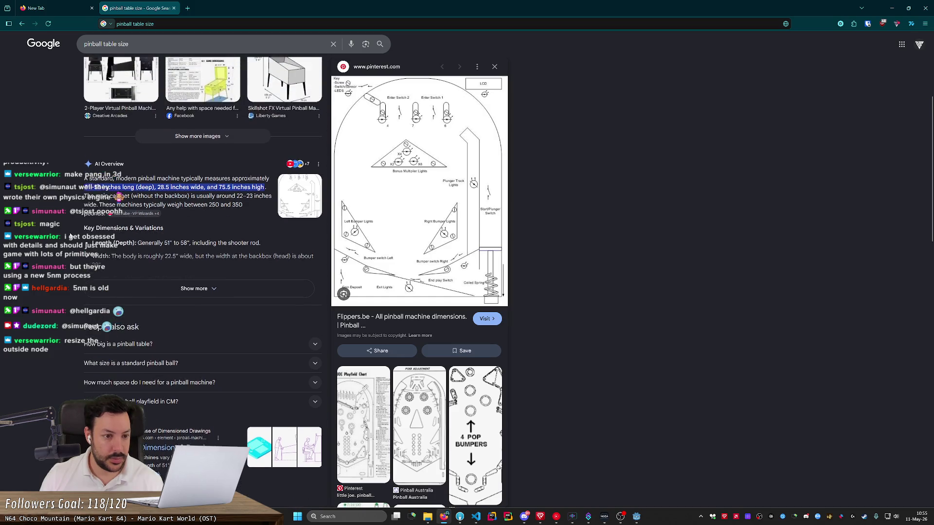
click(157, 273)
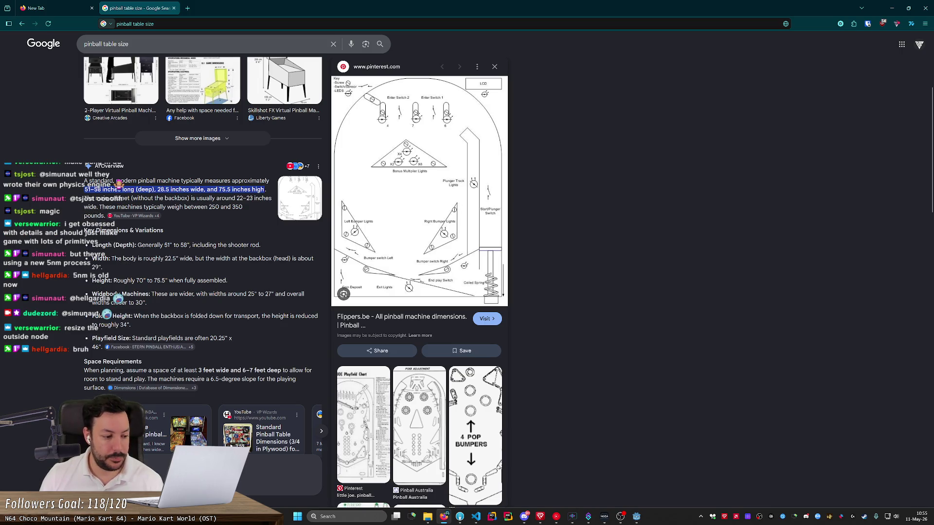
scroll(203, 243, up, 1)
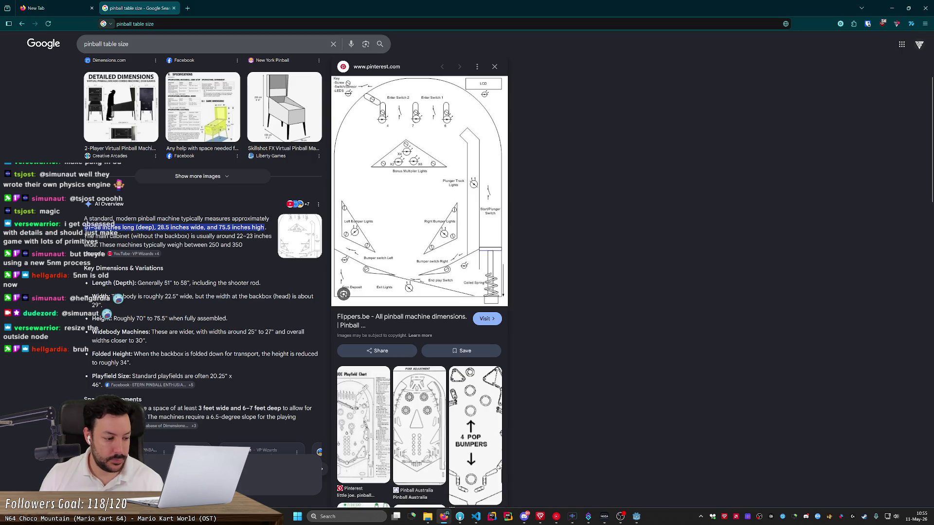
scroll(91, 236, up, 1)
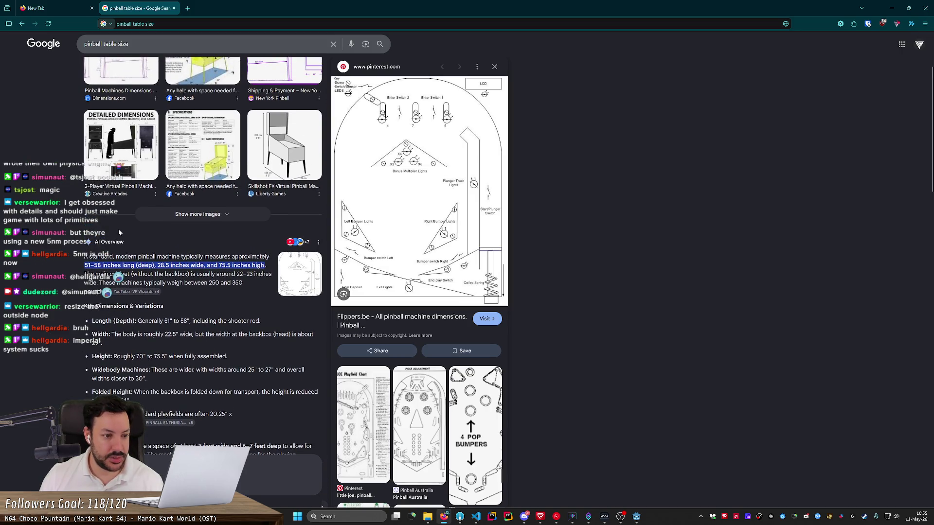
scroll(62, 227, down, 4)
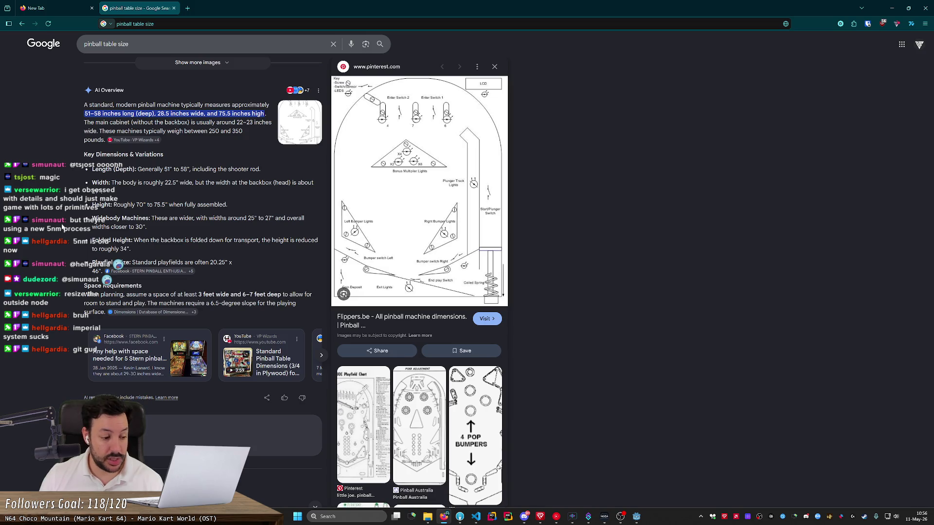
scroll(63, 228, down, 4)
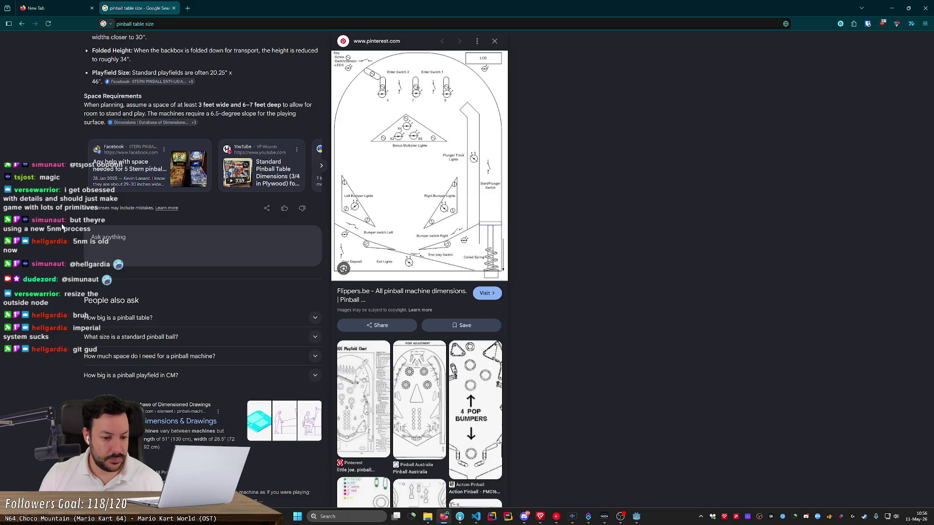
scroll(189, 222, up, 1)
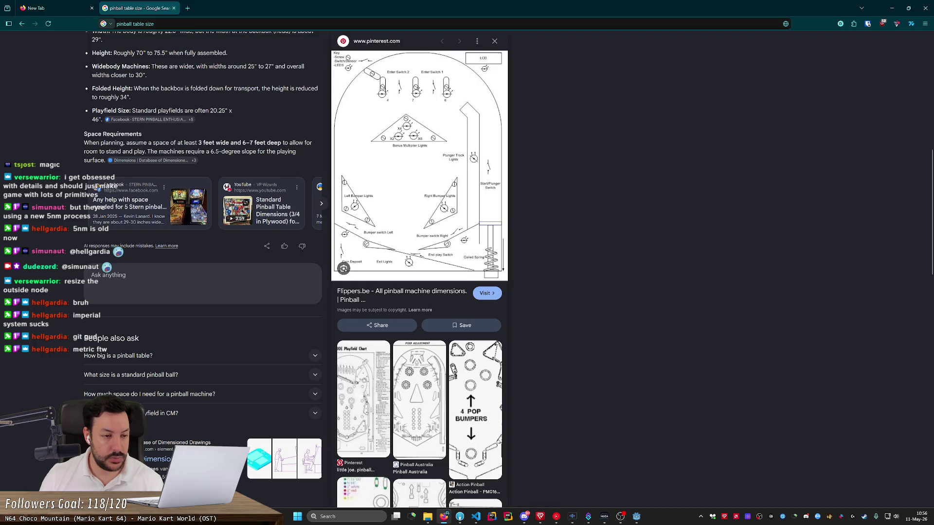
scroll(203, 218, up, 3)
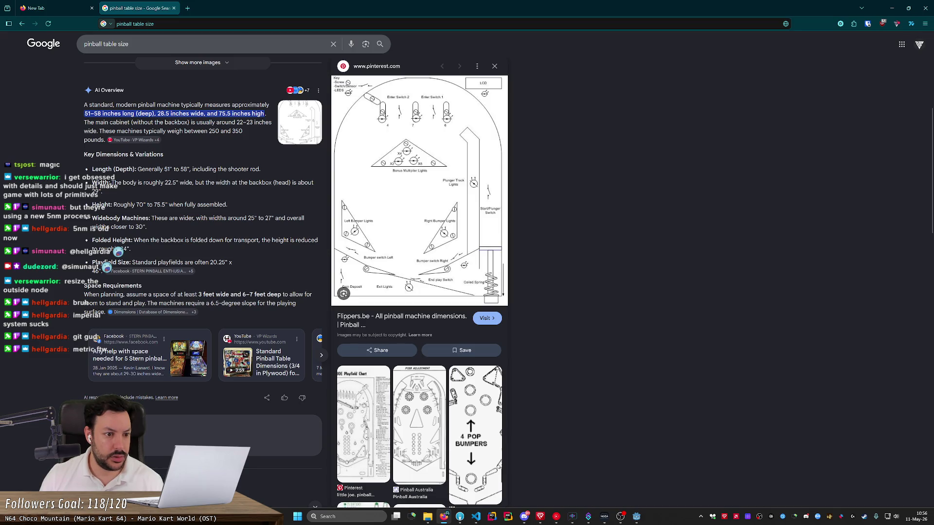
- Highlight the 22.5 and 28.5 inch width figures and the overview's dimension text
drag(165, 184, 176, 185)
double_click(163, 113)
drag(165, 183, 179, 184)
click(244, 204)
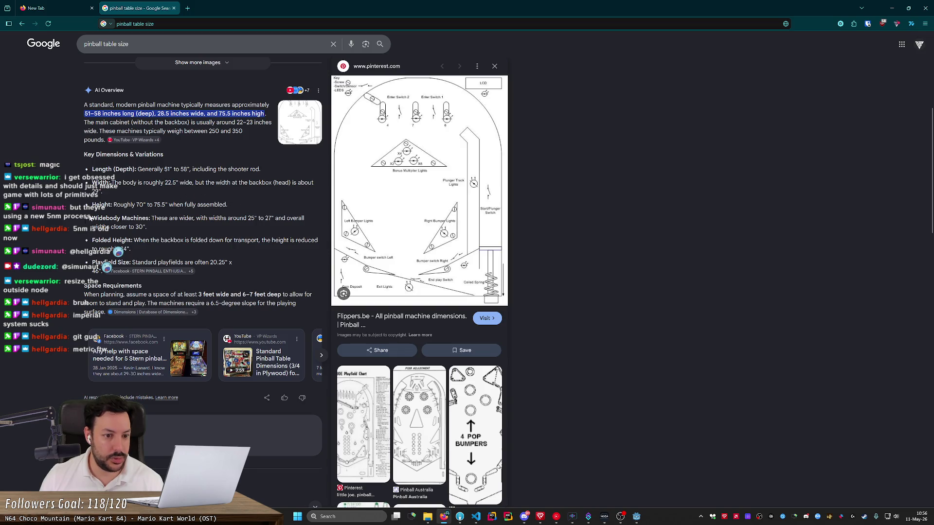
mouse_move(76, 99)
mouse_down()
mouse_move(209, 248)
mouse_move(257, 273)
mouse_move(238, 214)
mouse_move(248, 248)
mouse_up()
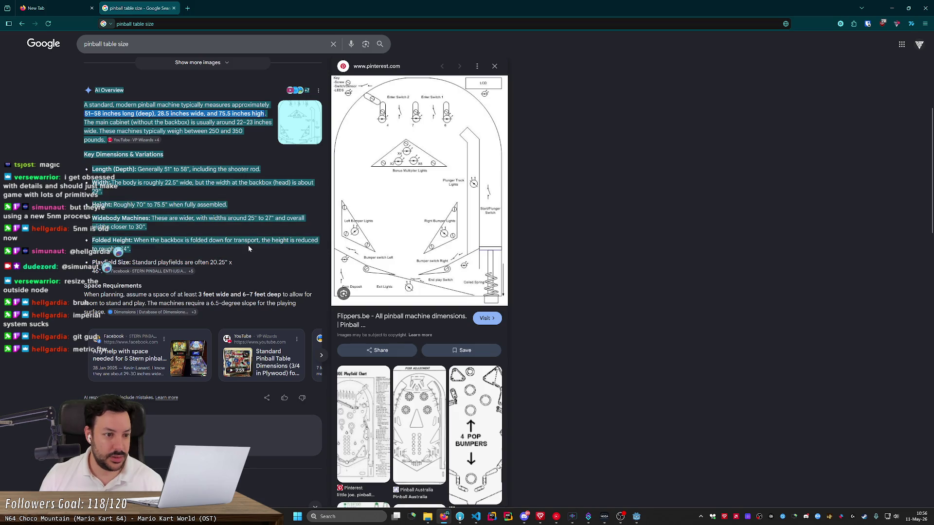
click(236, 201)
- Return to the top of the results and switch to image results
scroll(198, 282, down, 5)
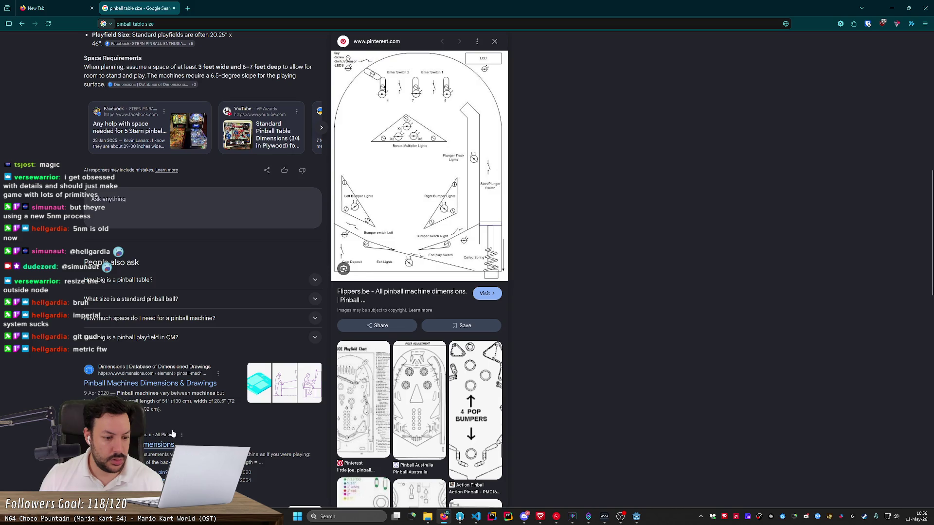
scroll(195, 243, down, 3)
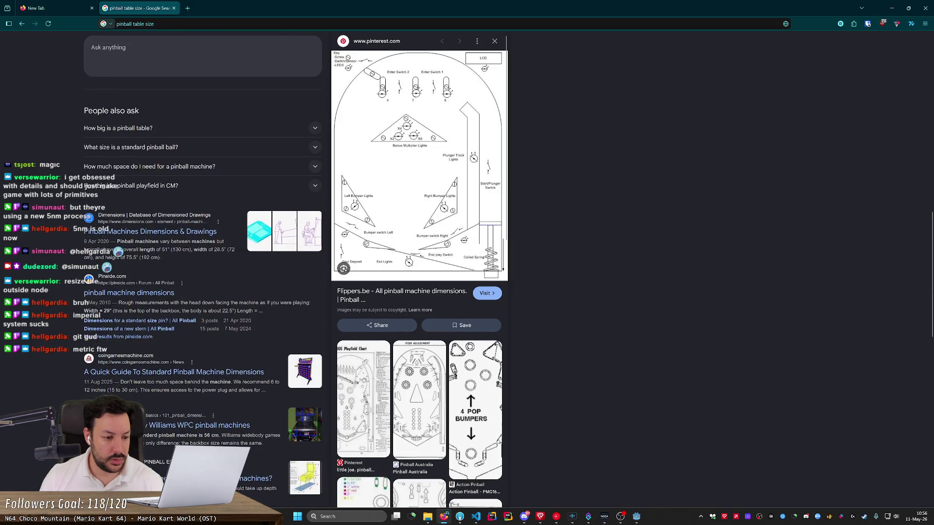
key(Home)
click(136, 74)
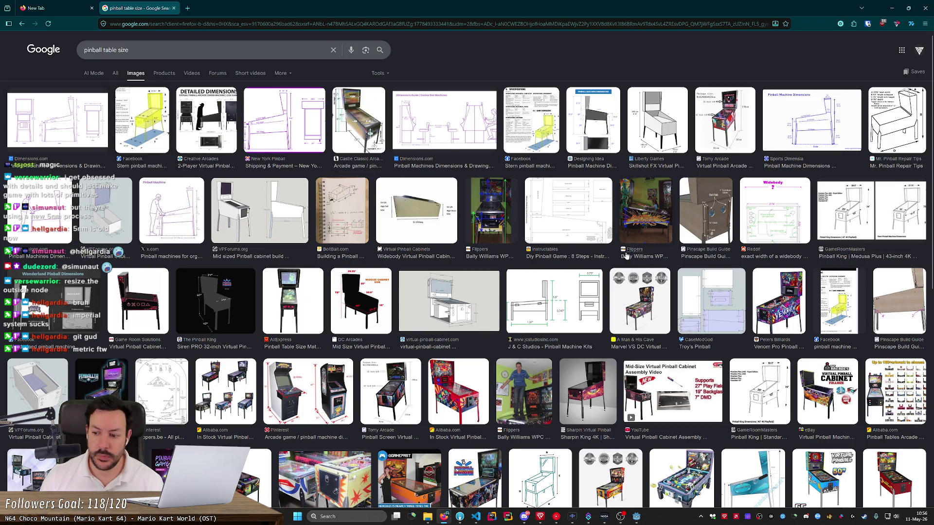
- Preview the Pinball King, J & C Studios, New York Pinball, Stern and Designing Idea dimension images, then go back
click(884, 199)
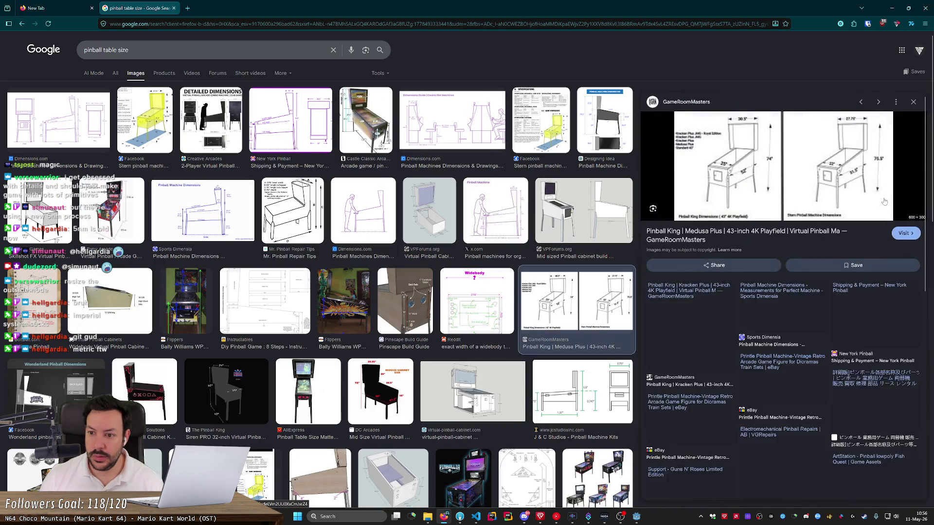
click(568, 387)
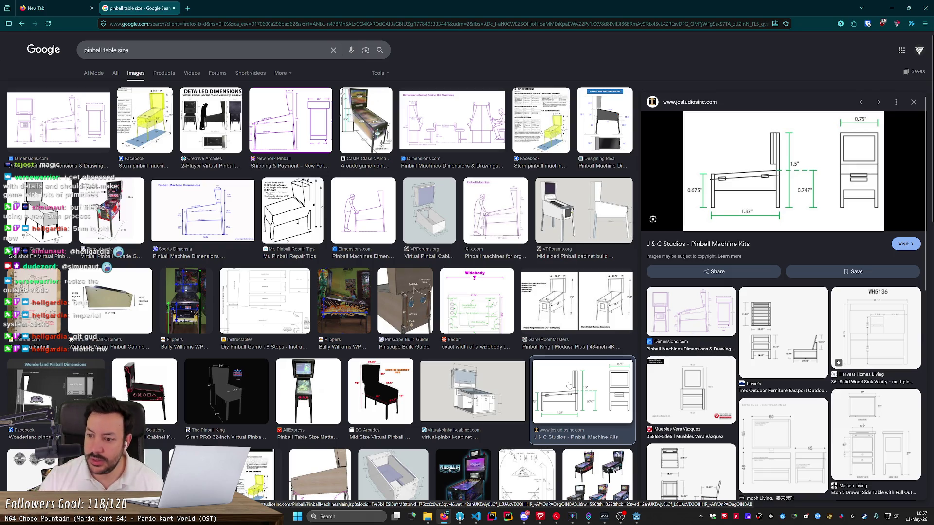
click(294, 113)
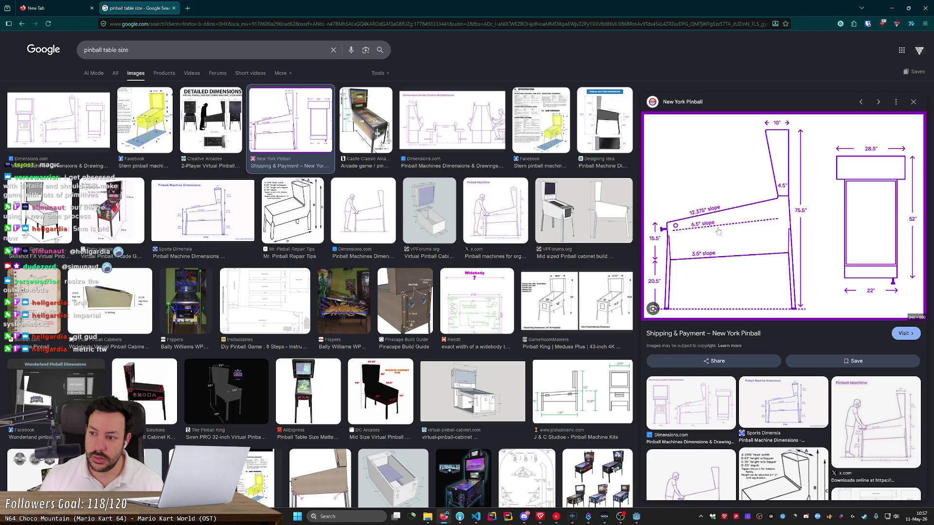
click(538, 140)
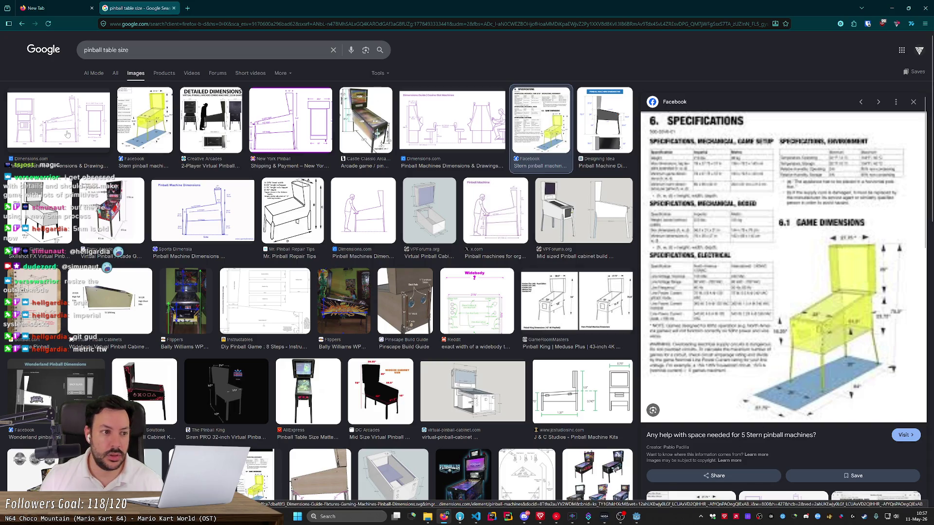
click(609, 129)
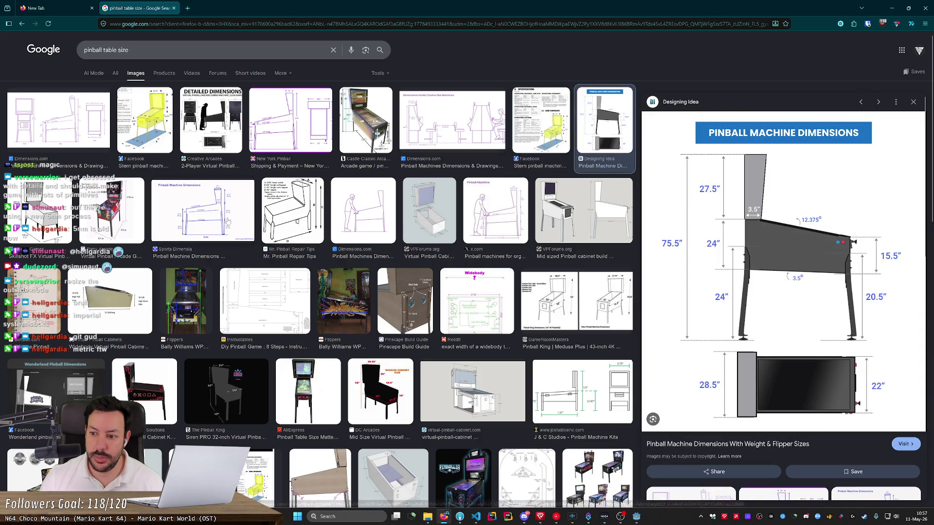
key(Right)
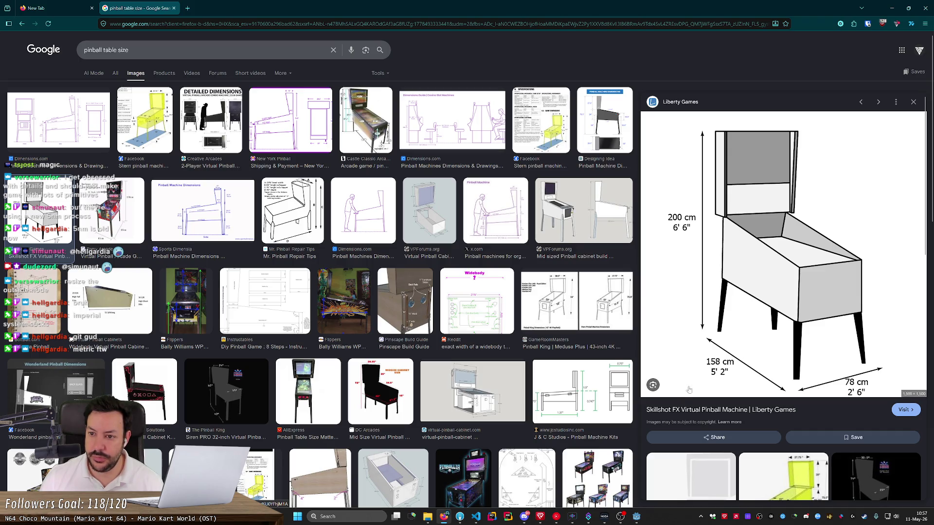
key(alt+Left)
key(alt+Left)
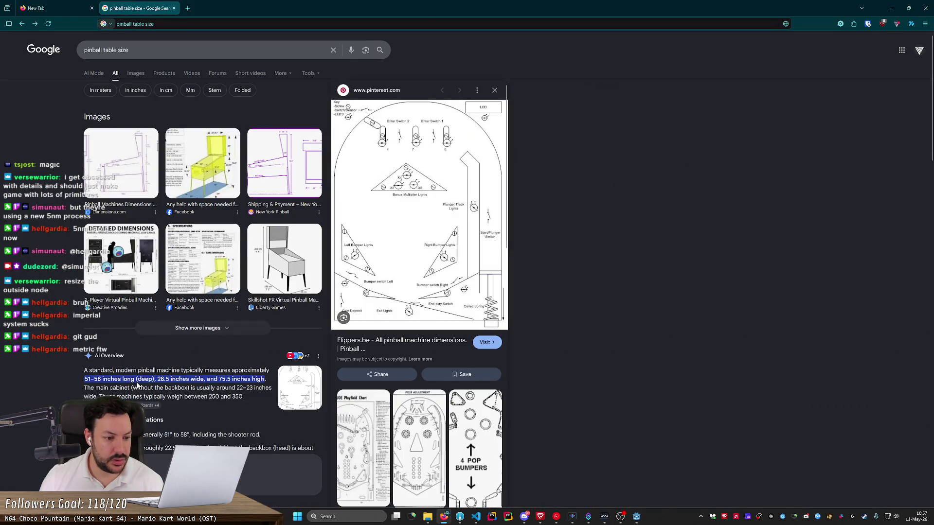
scroll(179, 359, down, 6)
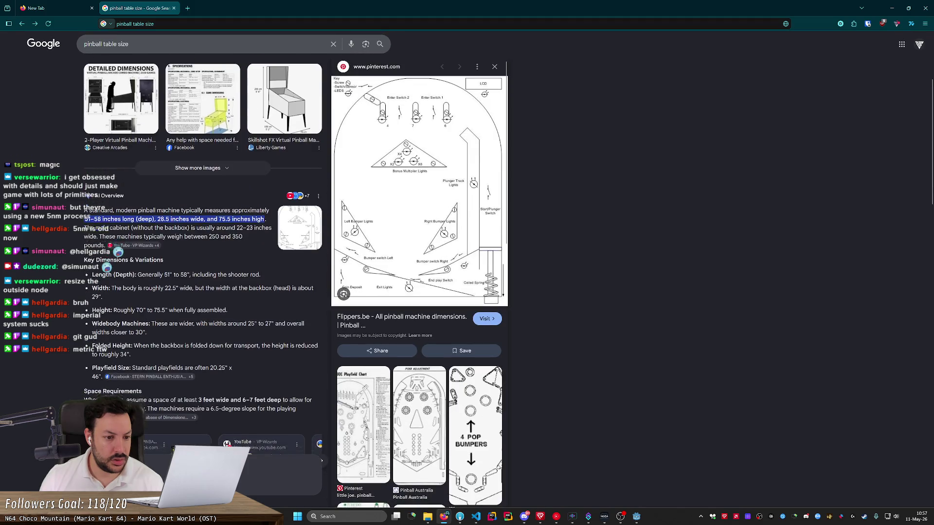
scroll(179, 359, down, 10)
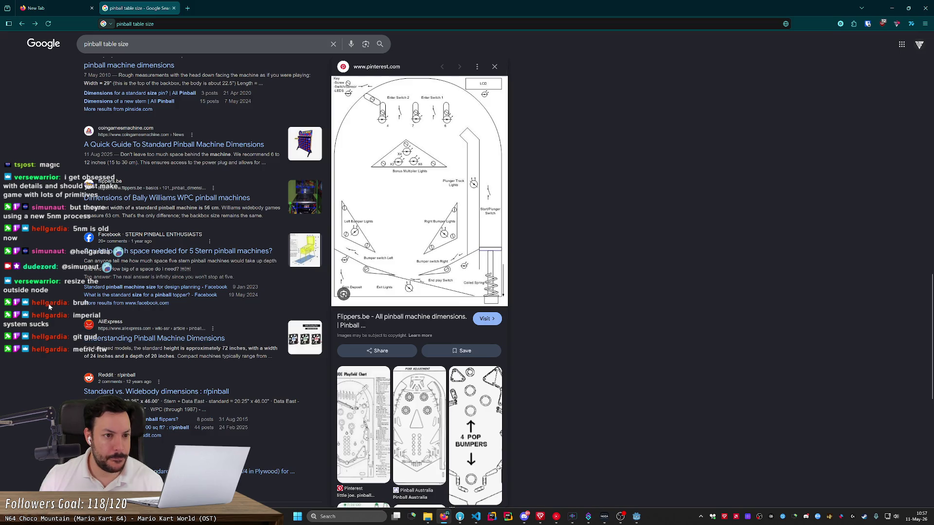
scroll(46, 305, up, 3)
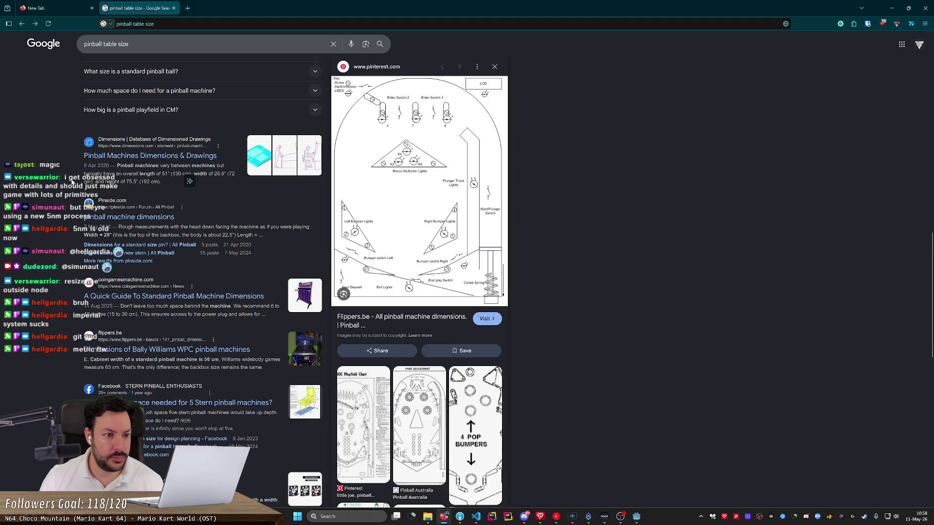
scroll(72, 182, up, 8)
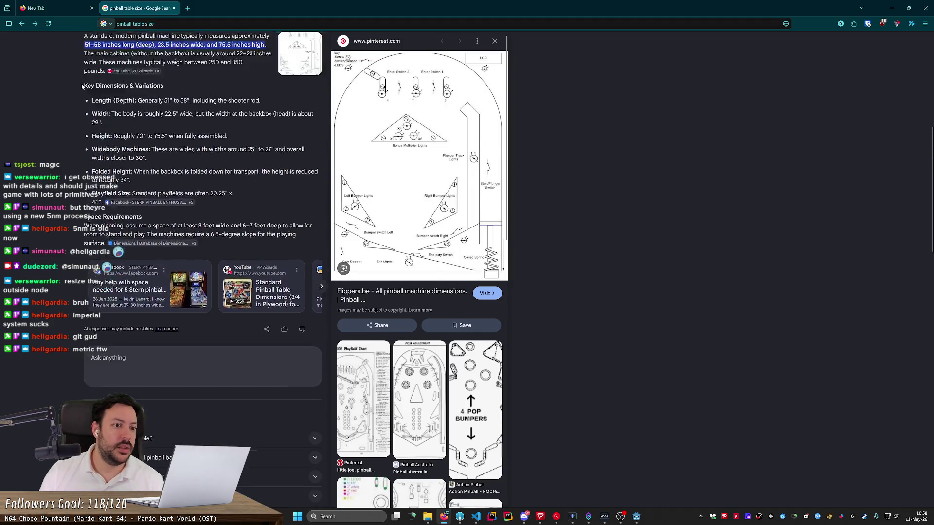
scroll(82, 87, up, 5)
click(162, 44)
- Search for 'pinball table size cm' and show its image results
text(cm)
key(Return)
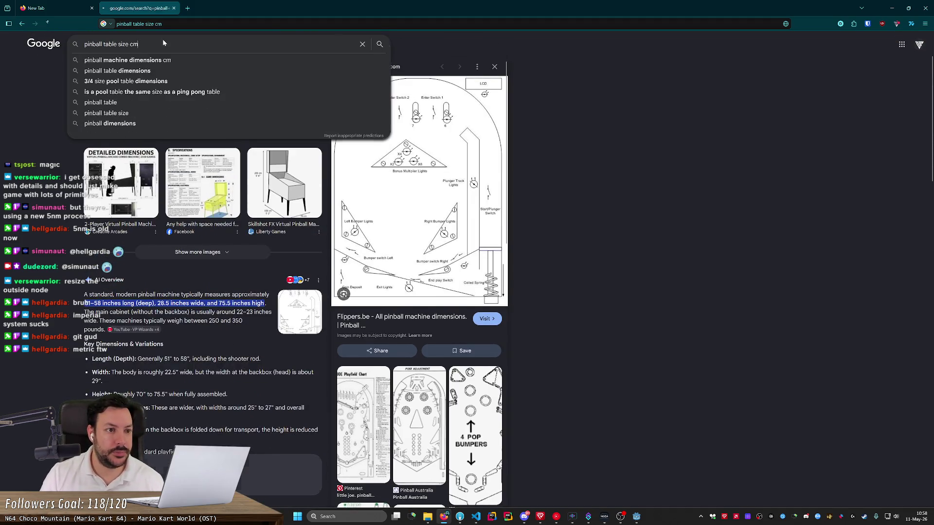
click(138, 73)
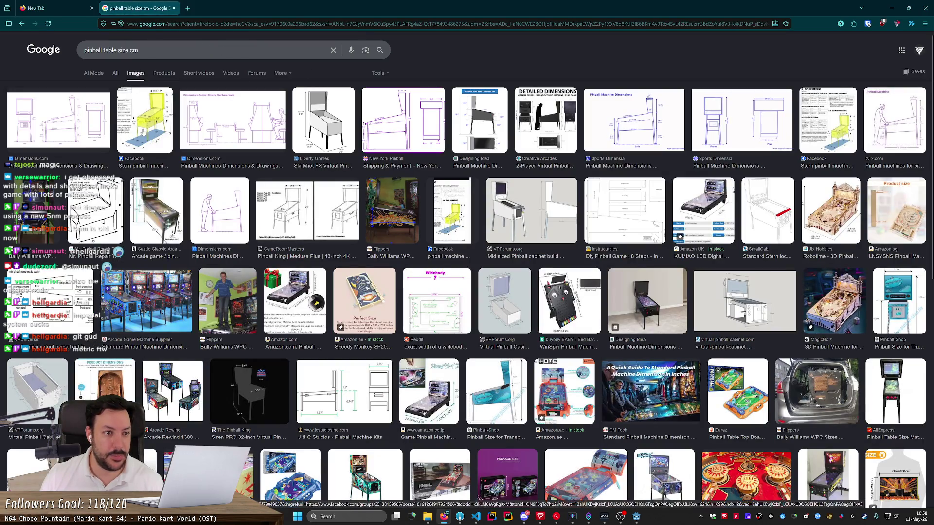
- Preview metric drawings from Stern, Dimensions.com, Sports Dimensia, New York Pinball and x.com, then select Table in Godot
click(163, 125)
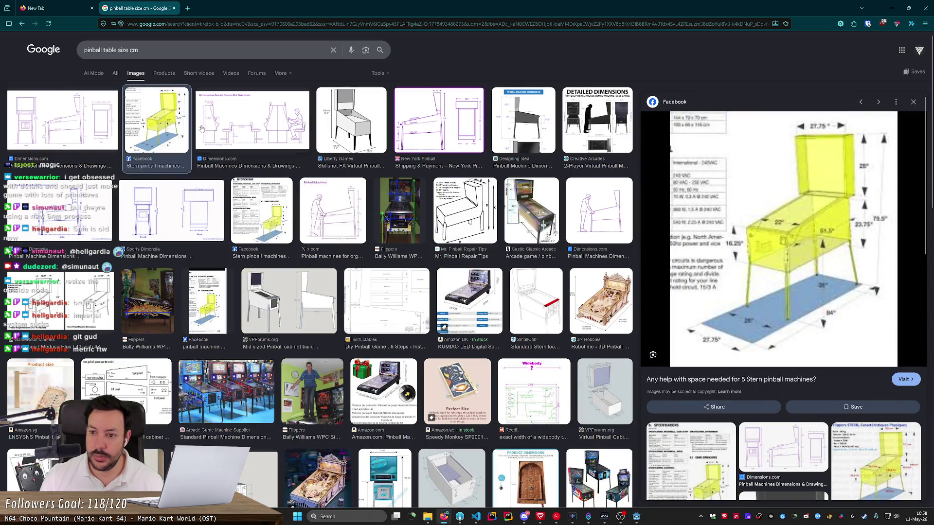
click(239, 128)
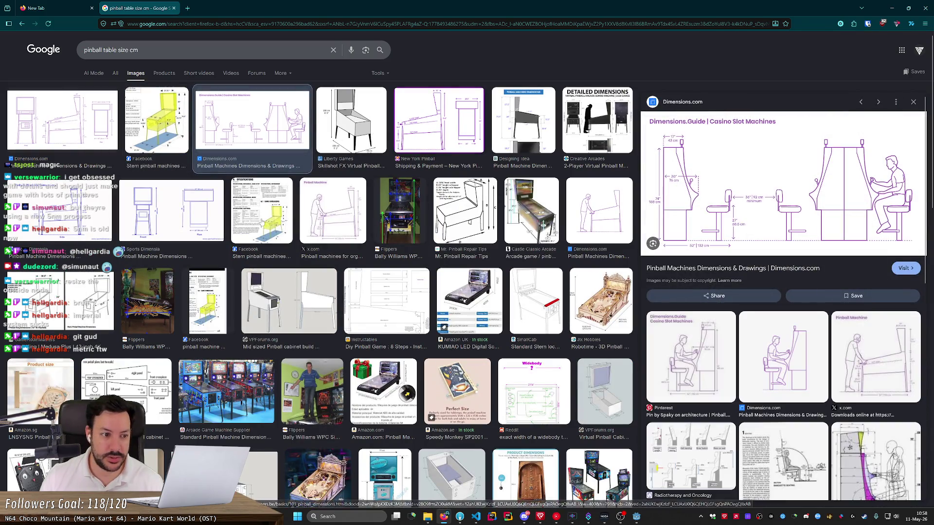
click(174, 221)
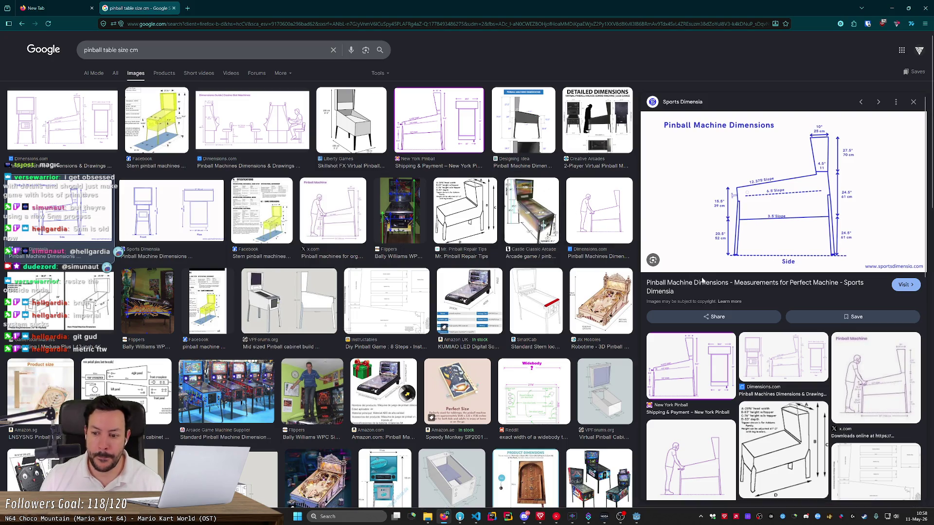
click(712, 354)
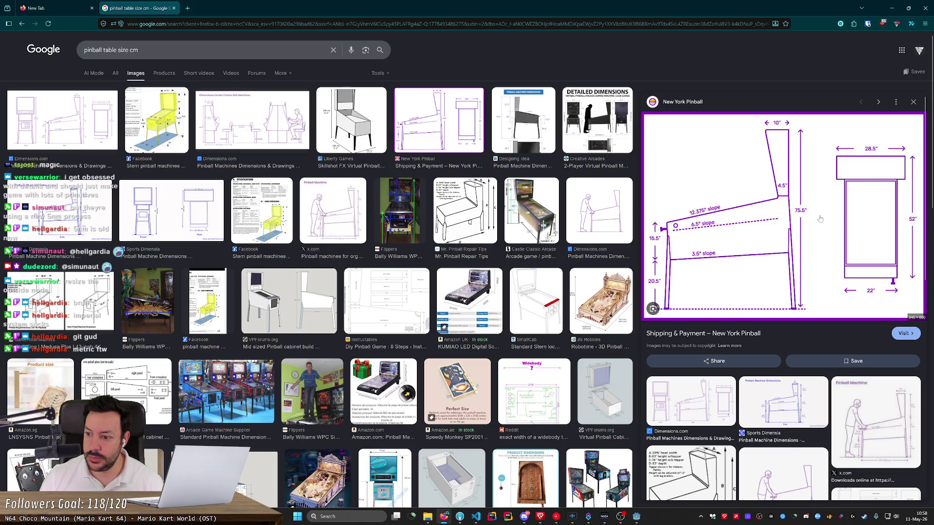
scroll(762, 365, down, 2)
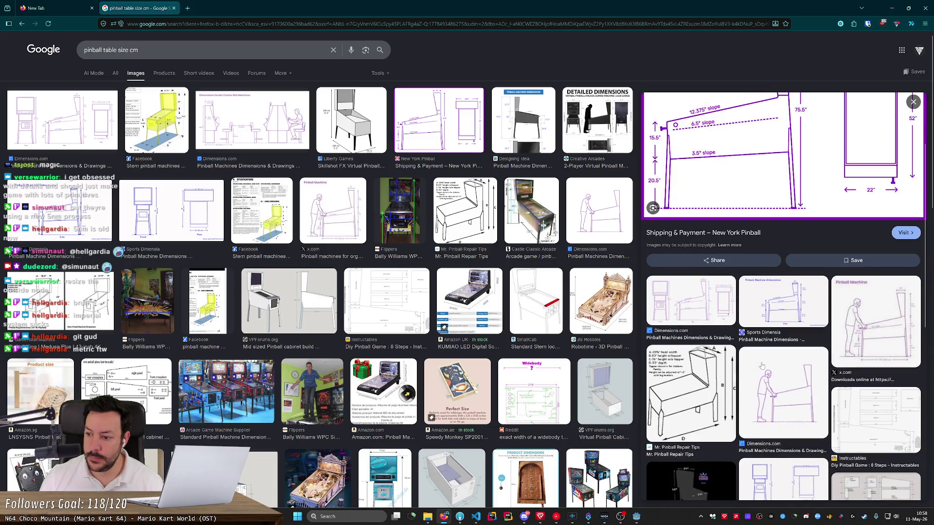
scroll(795, 394, down, 3)
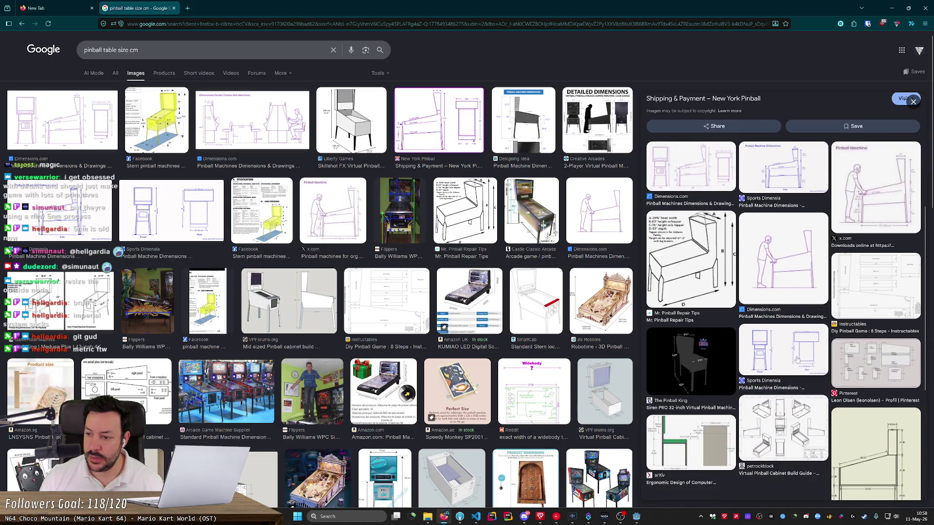
click(892, 190)
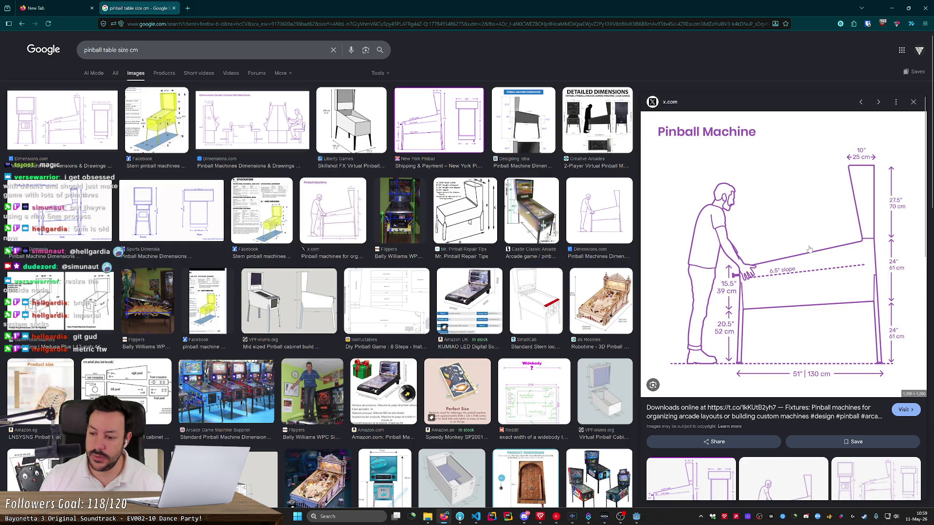
key(alt+Tab)
click(28, 67)
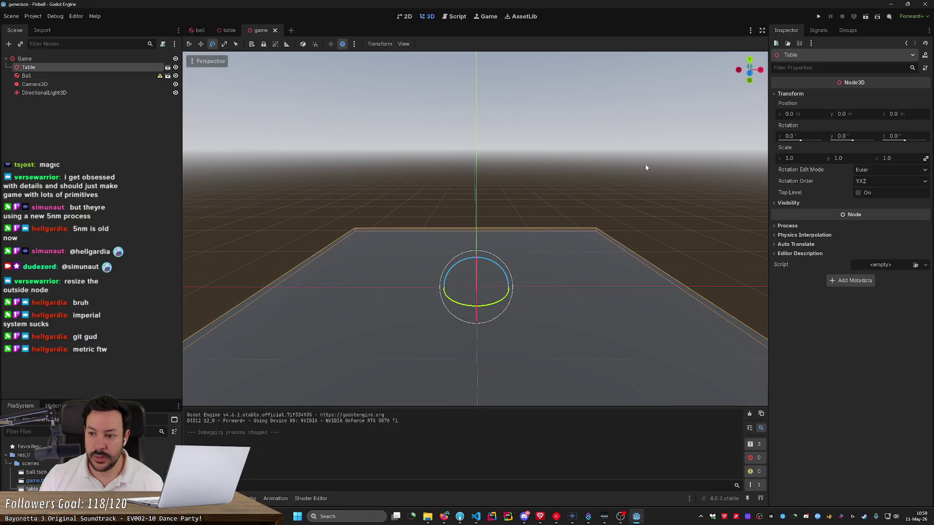
- In the table scene, select Floor and begin editing its 2.0 × 2.0 mesh size x field
scroll(476, 229, up, 2)
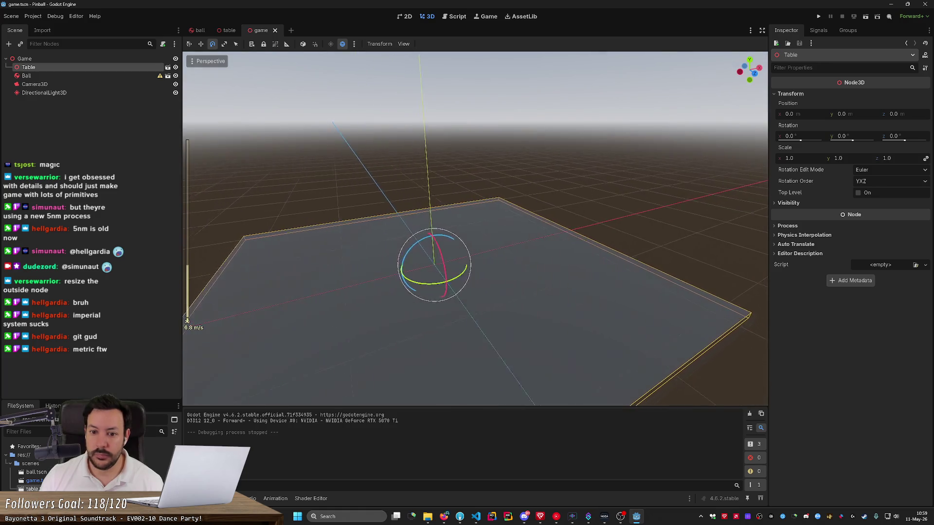
mouse_move(634, 145)
mouse_down()
mouse_move(661, 144)
mouse_move(635, 144)
mouse_up()
click(77, 85)
click(86, 69)
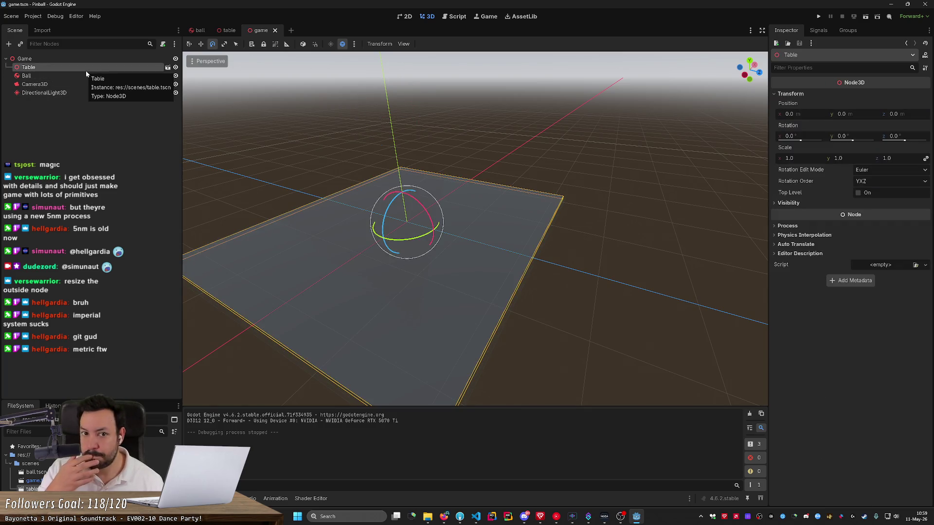
click(229, 32)
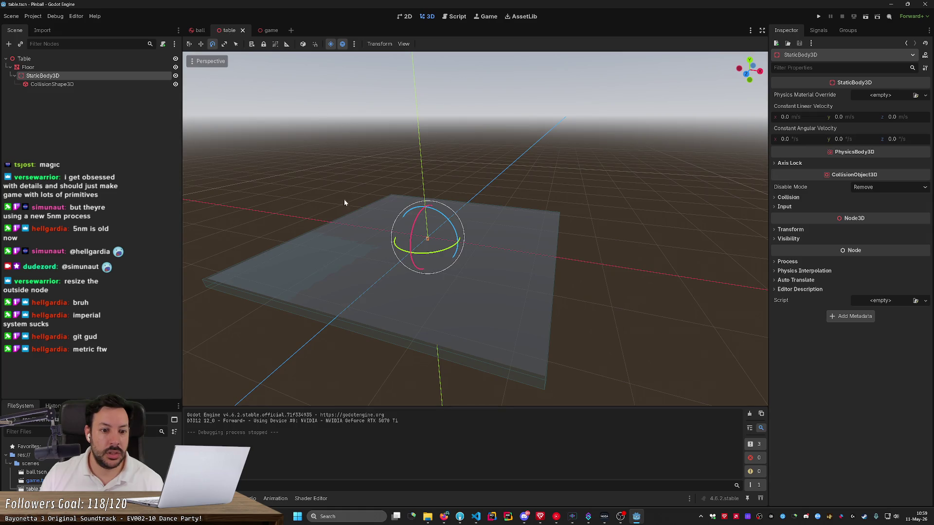
click(352, 232)
click(73, 58)
click(75, 68)
scroll(824, 195, up, 5)
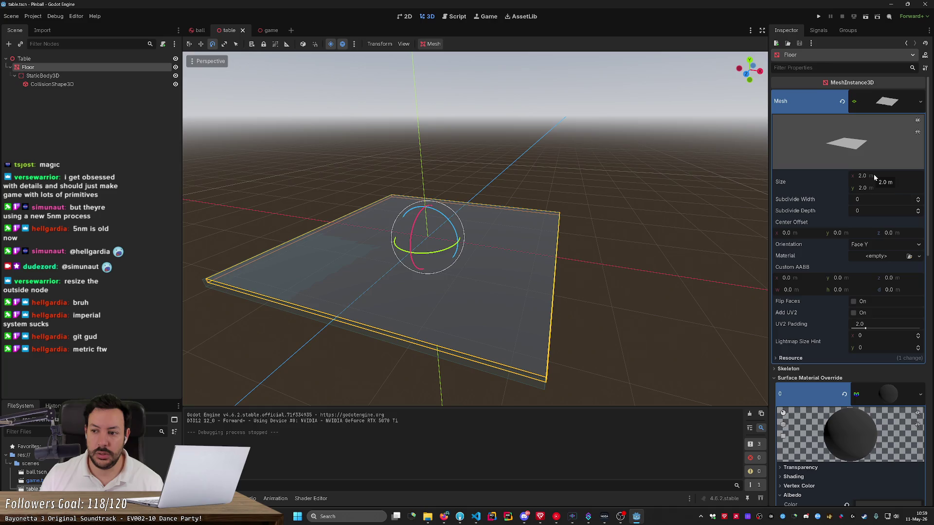
click(873, 175)
- Shrink the Floor's scale to a thin slab of about 1 × 0.05 × 1
text(1)
key(Tab)
text(1)
key(Return)
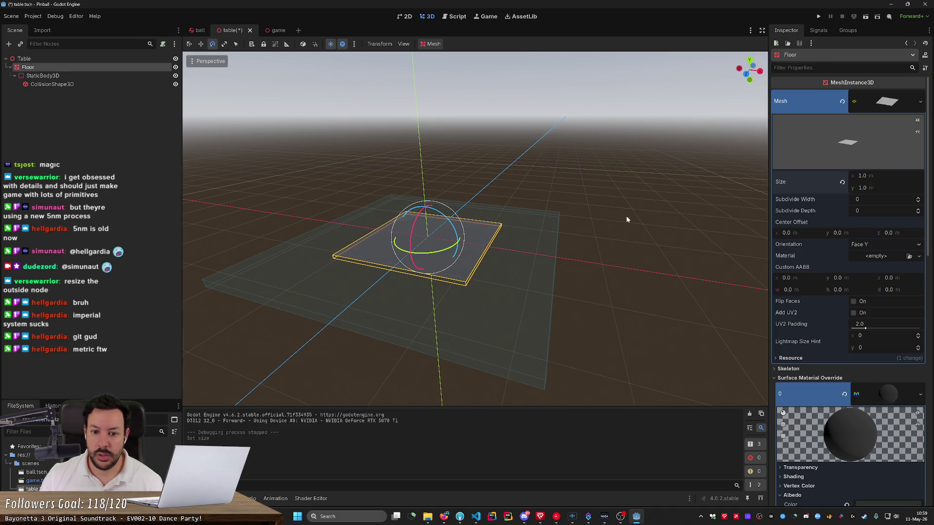
right_click(626, 219)
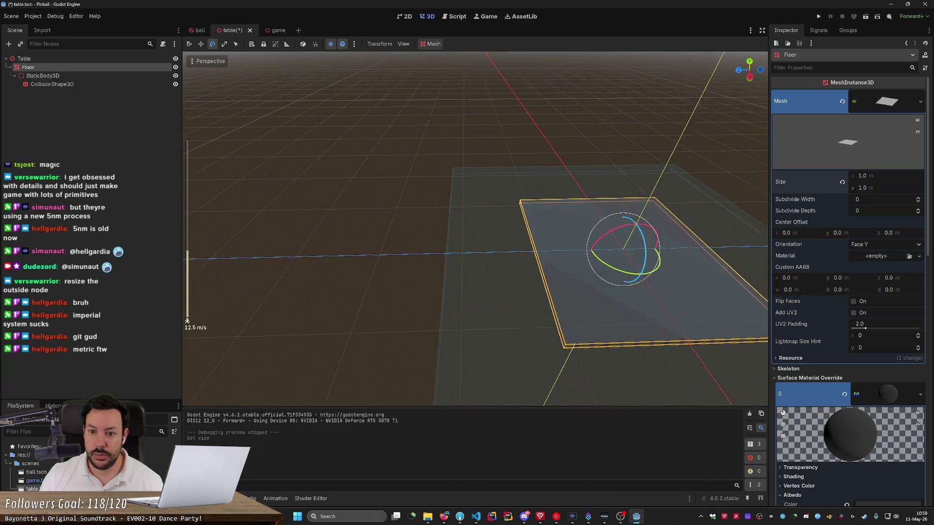
key(d)
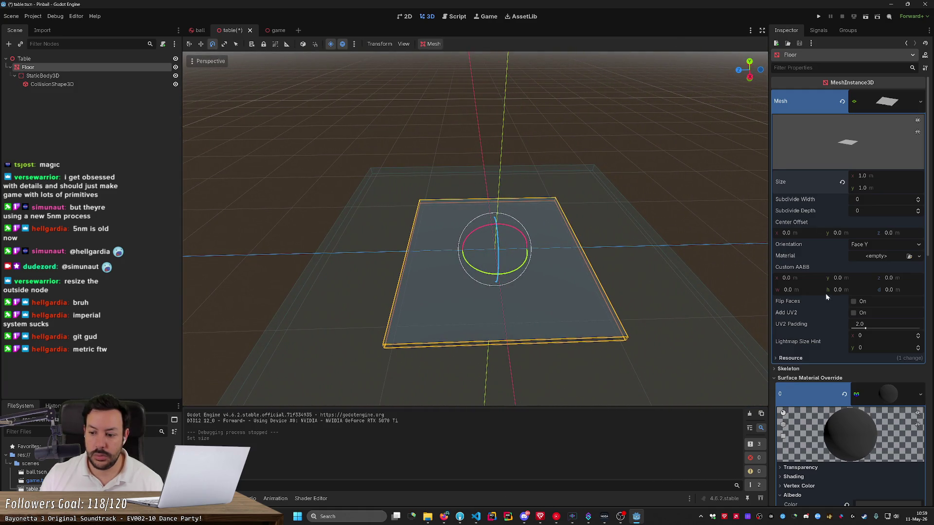
scroll(827, 301, down, 15)
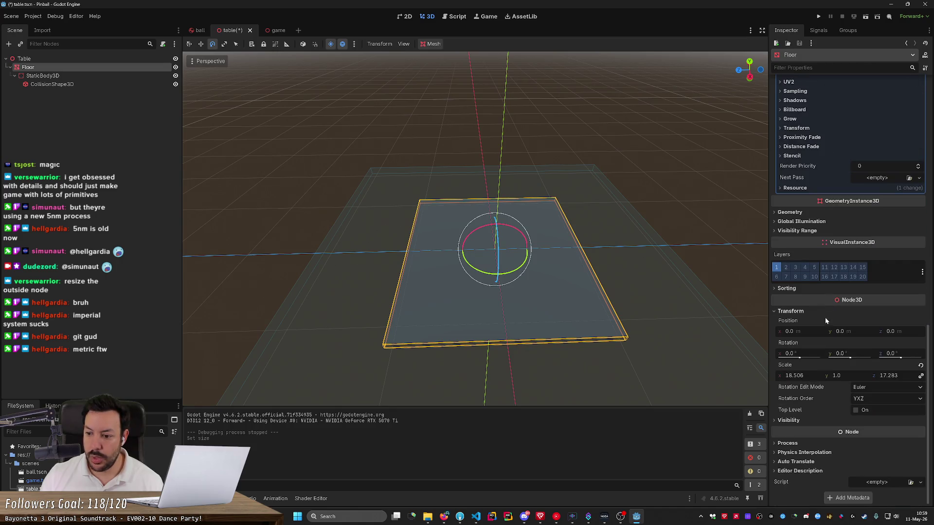
drag(800, 377, 791, 374)
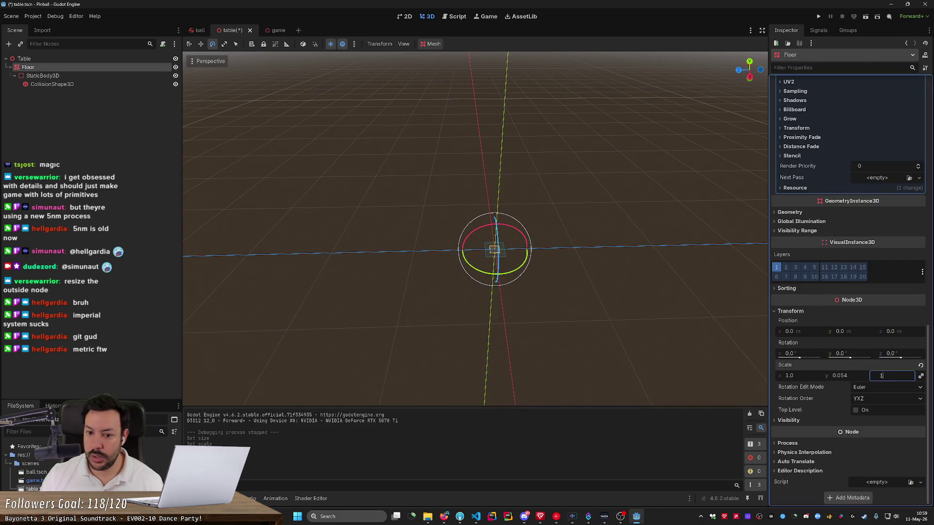
click(682, 320)
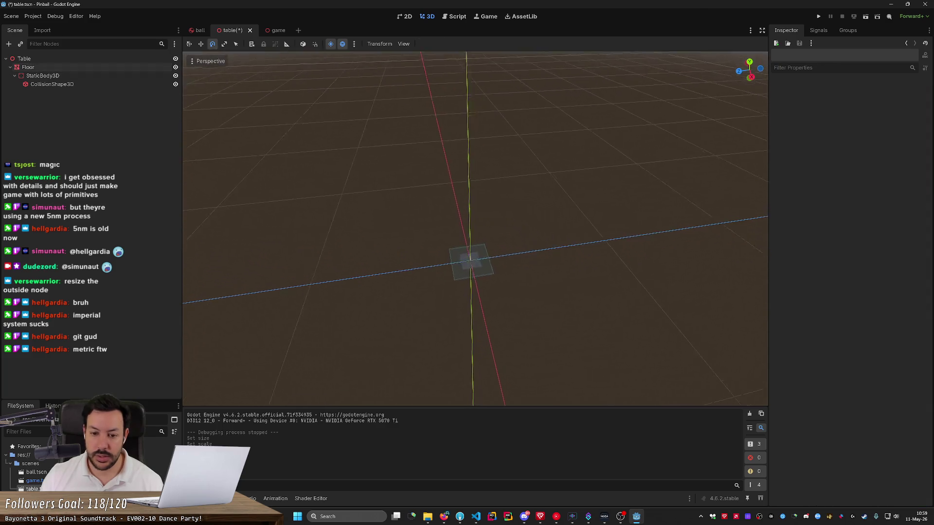
scroll(475, 229, up, 3)
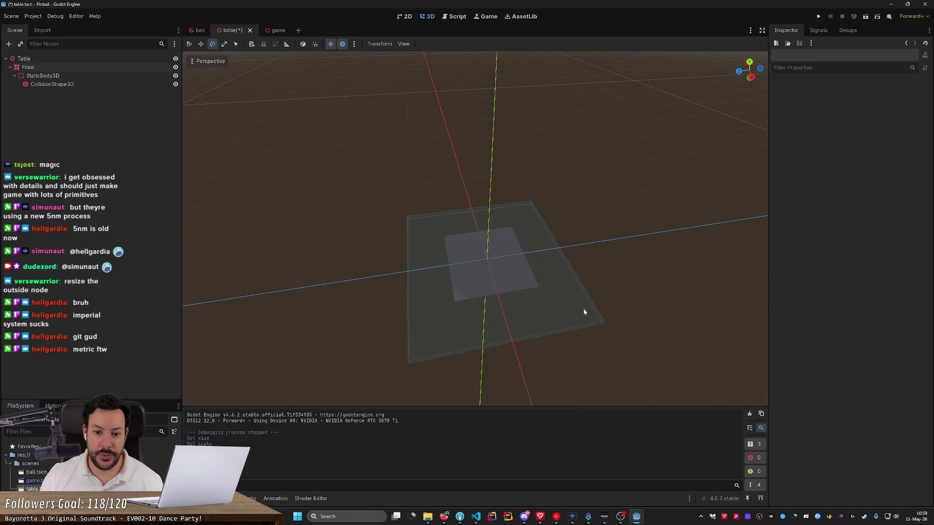
- Set the Floor collision BoxShape3D size to 1, 1, 1
click(88, 85)
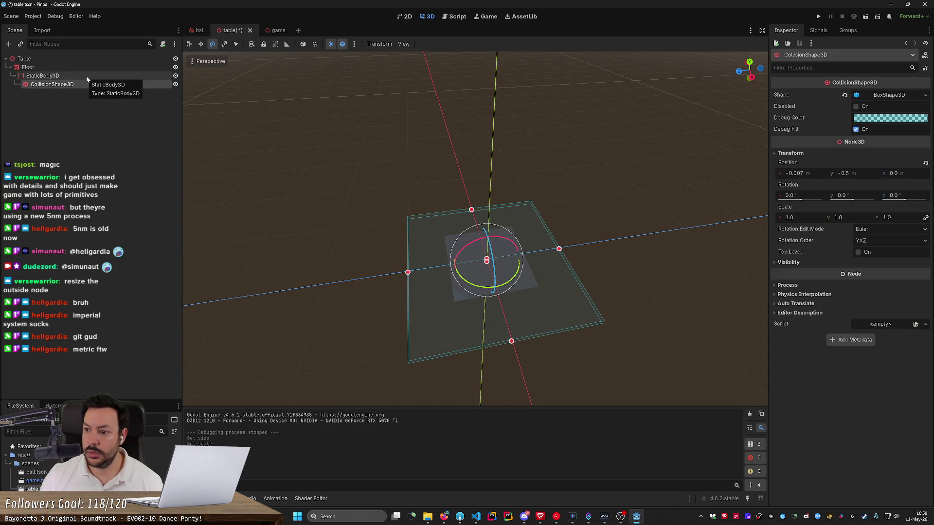
click(86, 76)
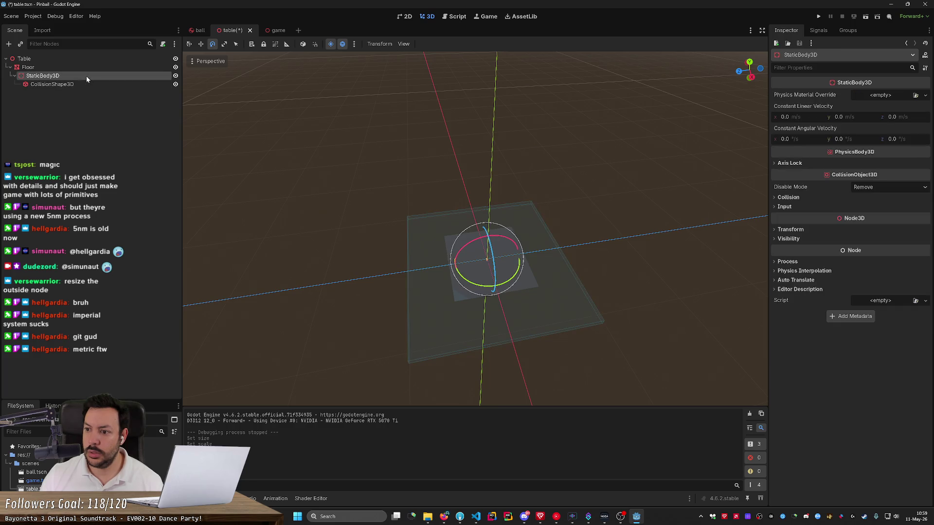
click(789, 230)
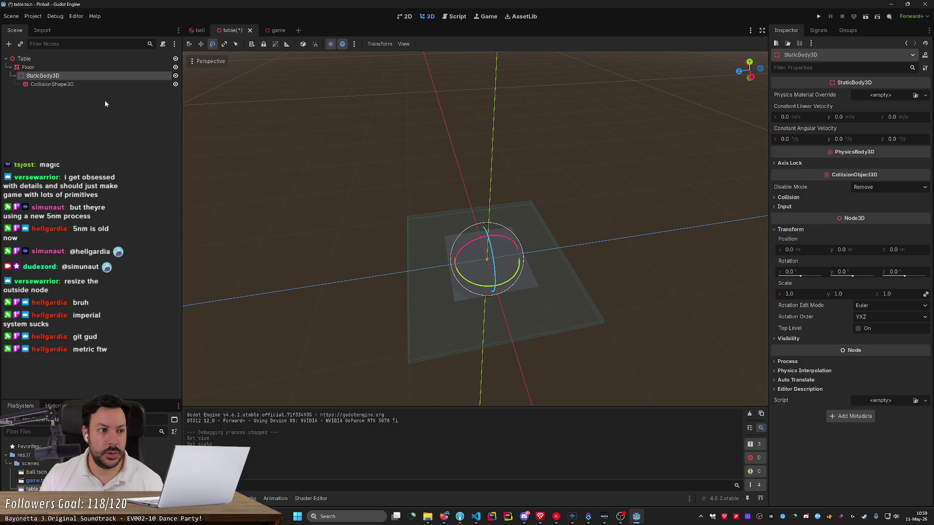
click(82, 86)
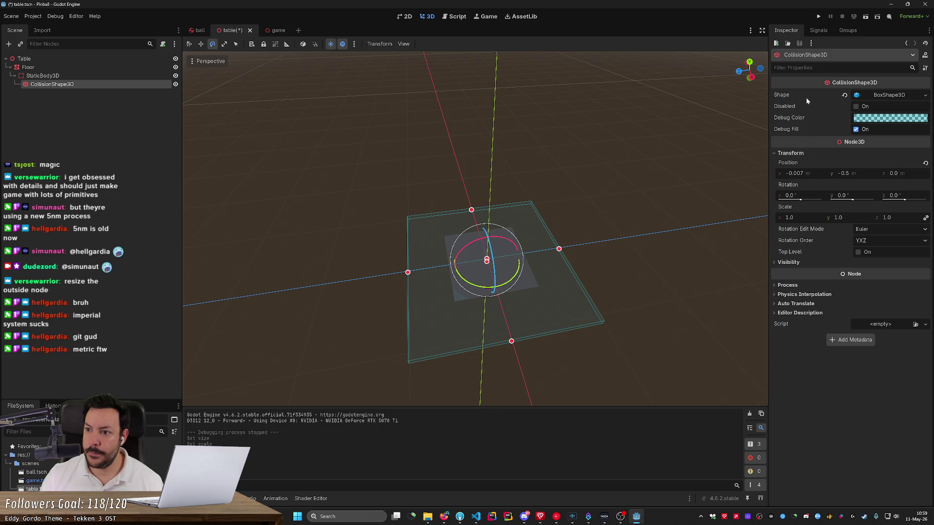
click(889, 95)
click(798, 118)
text(1)
key(Tab)
key(Tab)
text(1)
key(Return)
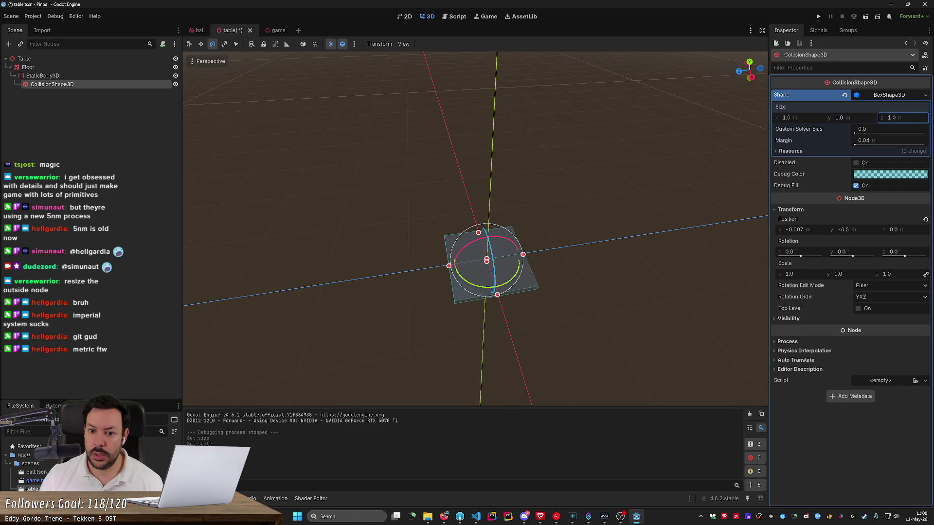
- Check the resized collision box, save the table scene, and switch to the game scene
click(684, 180)
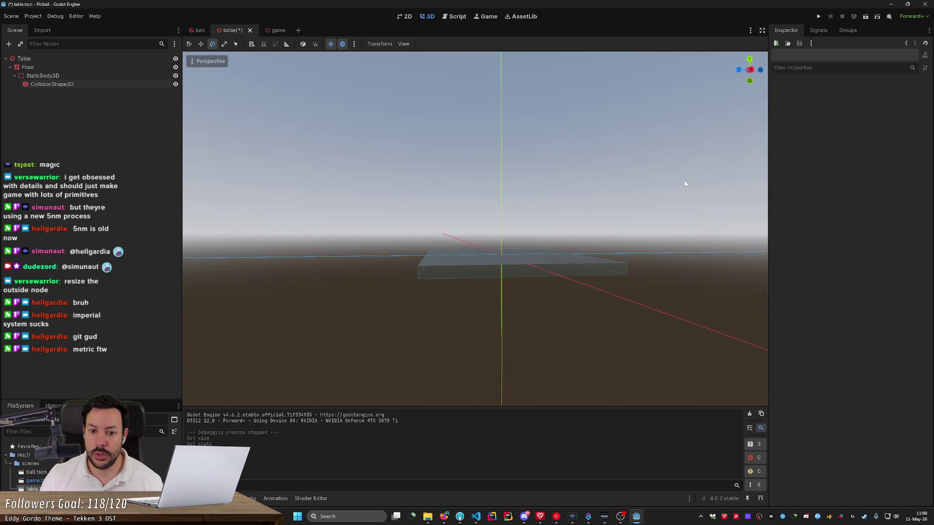
drag(684, 184, 684, 183)
key(ctrl+s)
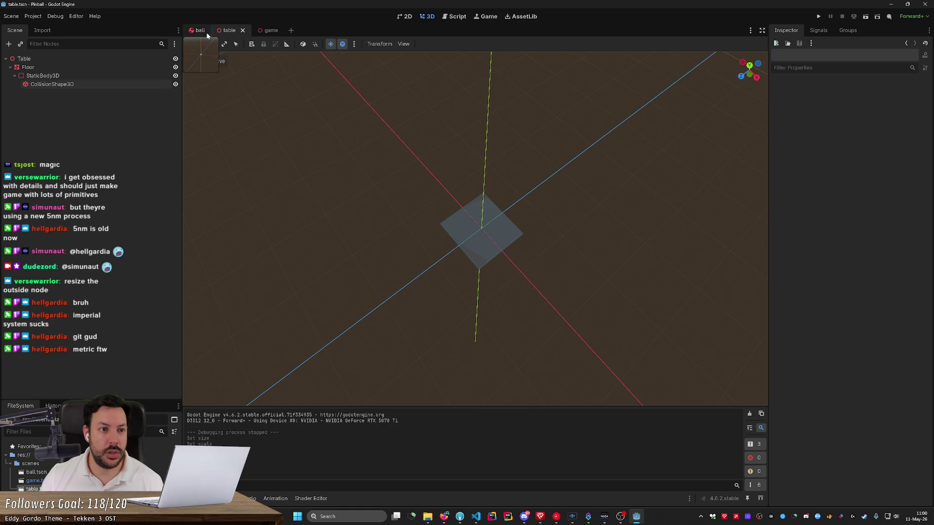
click(263, 32)
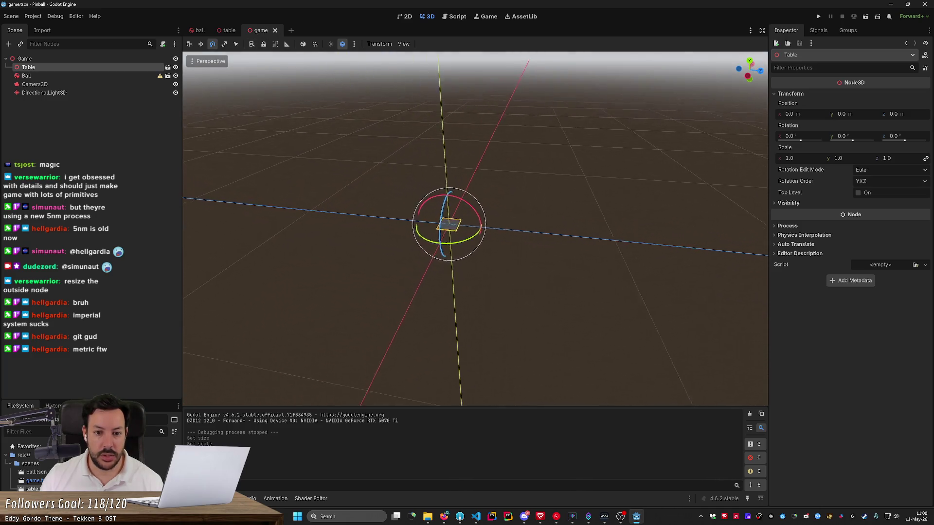
- Give the Table a uniform scale of 1.3, comparing against the pinball size reference images
key(alt+Tab)
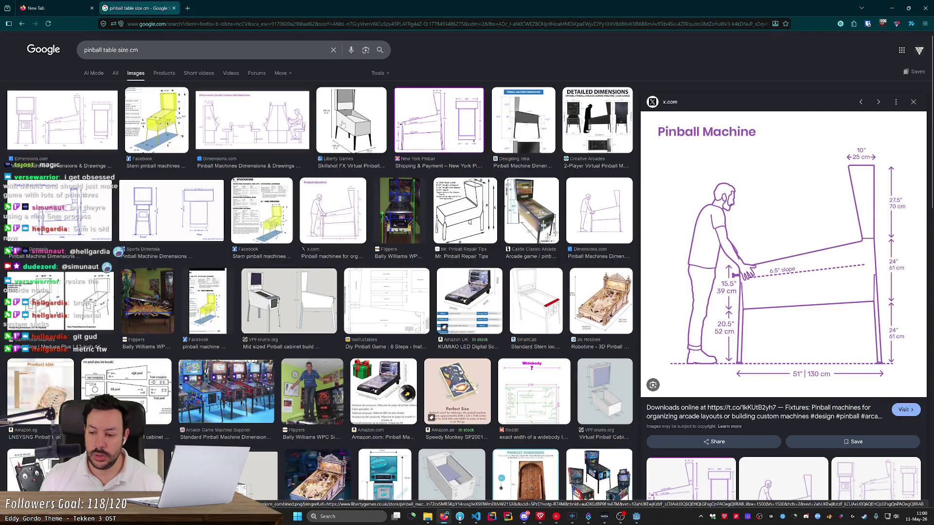
key(alt+Tab)
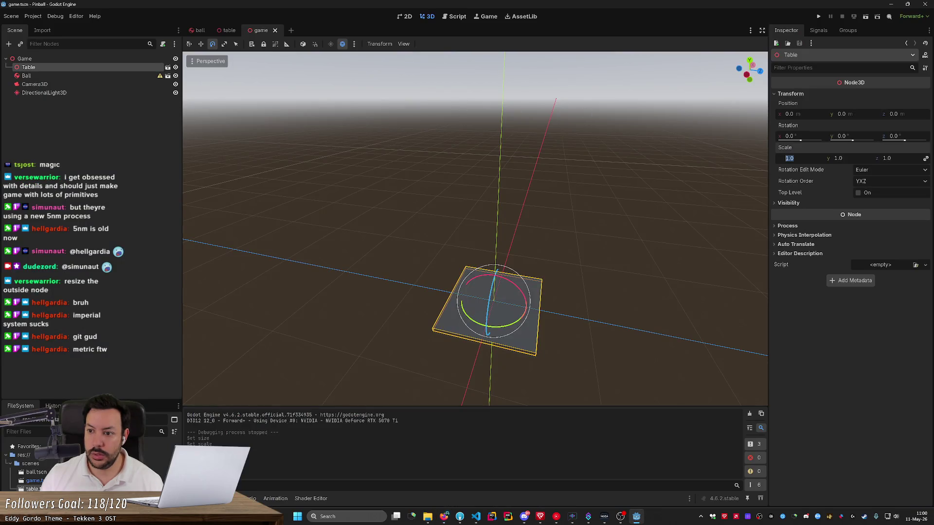
key(alt+Tab)
key(alt+Tab)
click(892, 158)
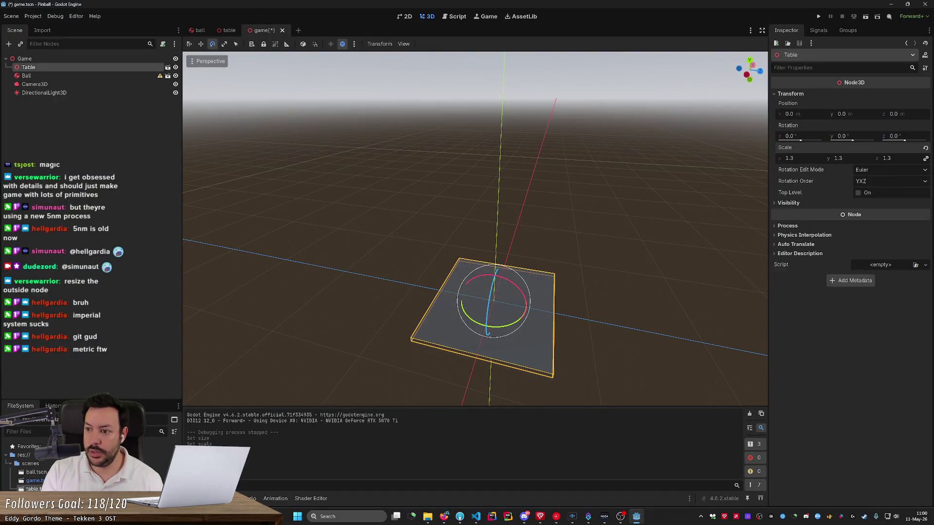
key(alt+Tab)
scroll(813, 161, down, 4)
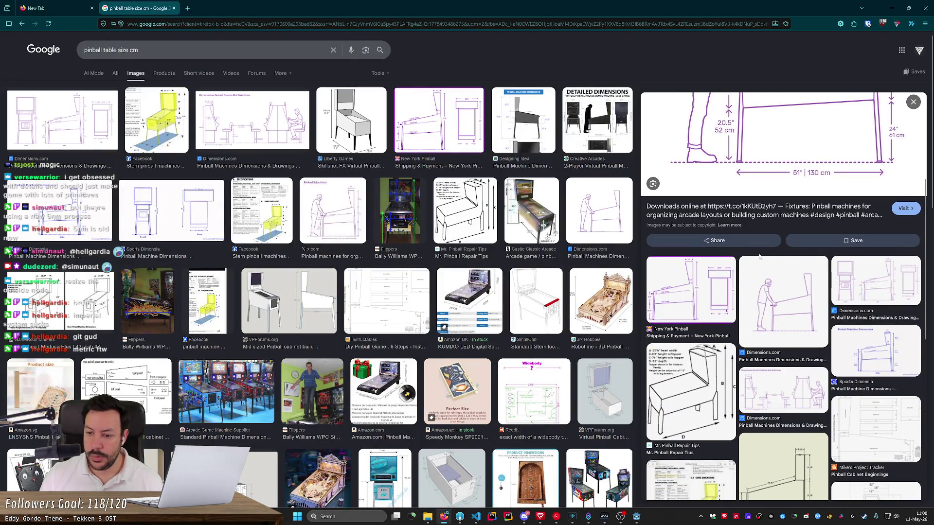
- Browse the Dimensions.com pinball drawings and search '22 inches to cm' to get 55.88 cm
click(763, 303)
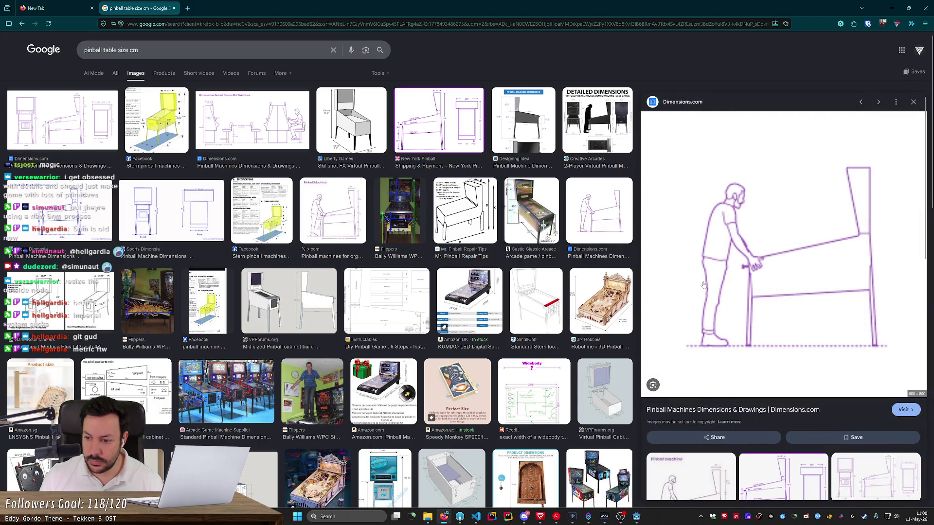
key(alt+Left)
key(alt+Left)
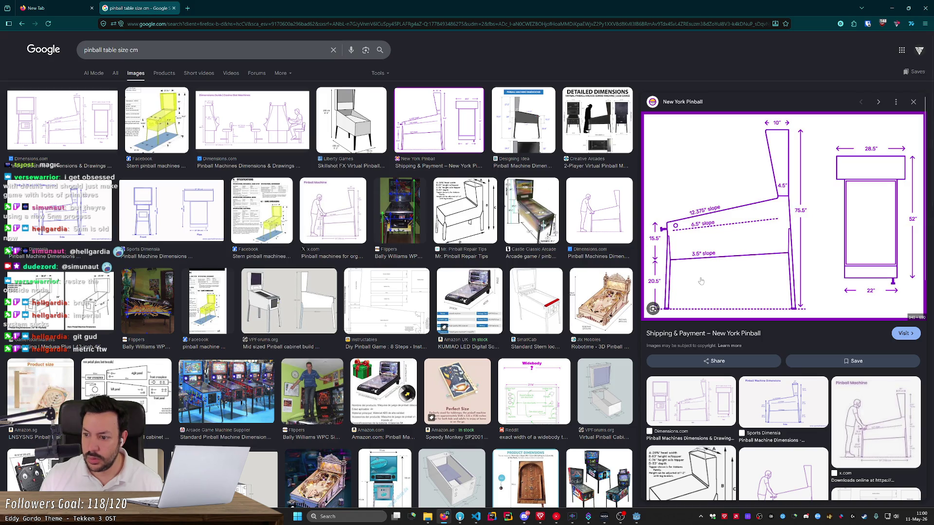
key(ctrl+t)
text(22)
text( inc)
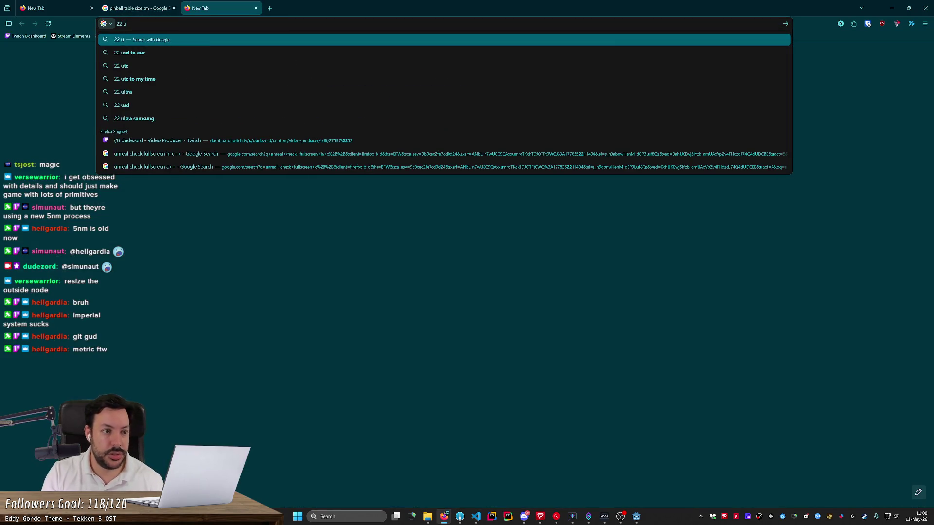
key(Down)
key(Return)
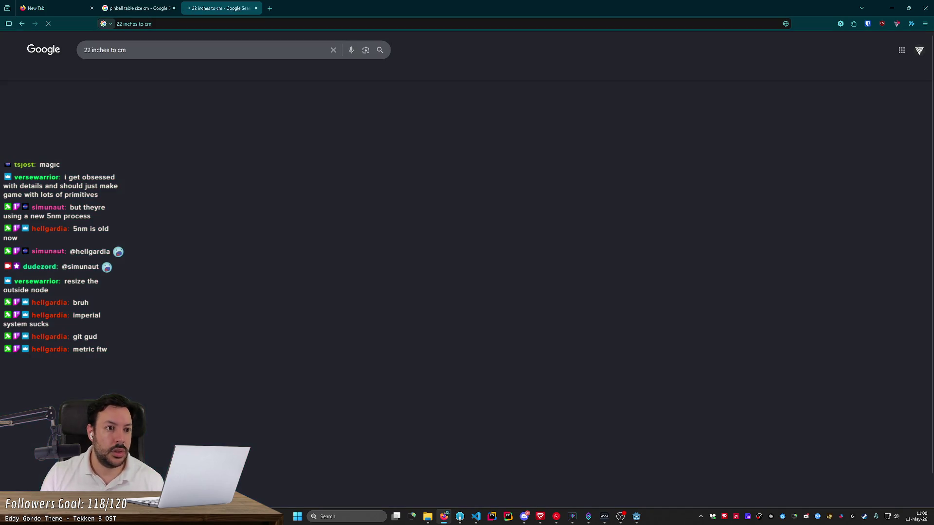
key(alt+Tab)
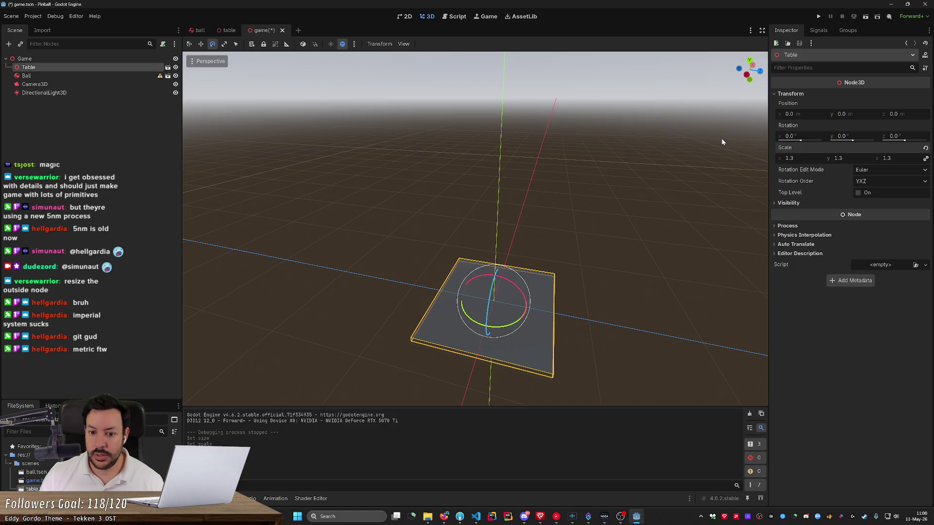
- Unlink the Table's scale axes and set its length to 1.3 and width to 0.55
key(KP_4)
key(KP_4)
key(KP_4)
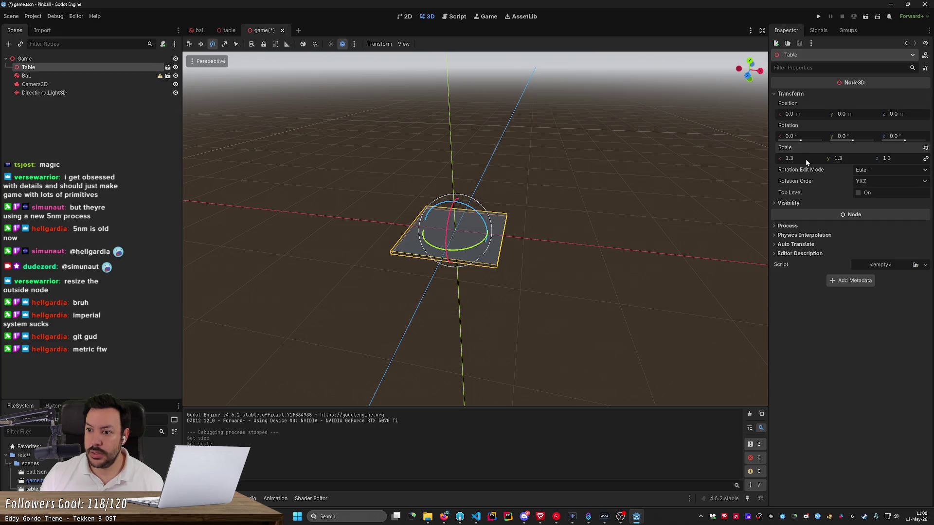
click(925, 158)
drag(837, 158, 445, 260)
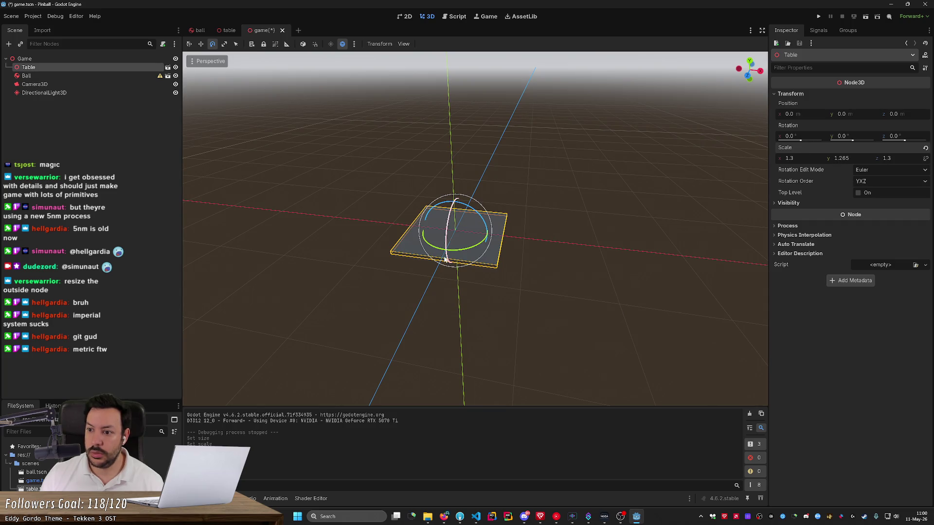
click(850, 159)
text(1.3)
key(Return)
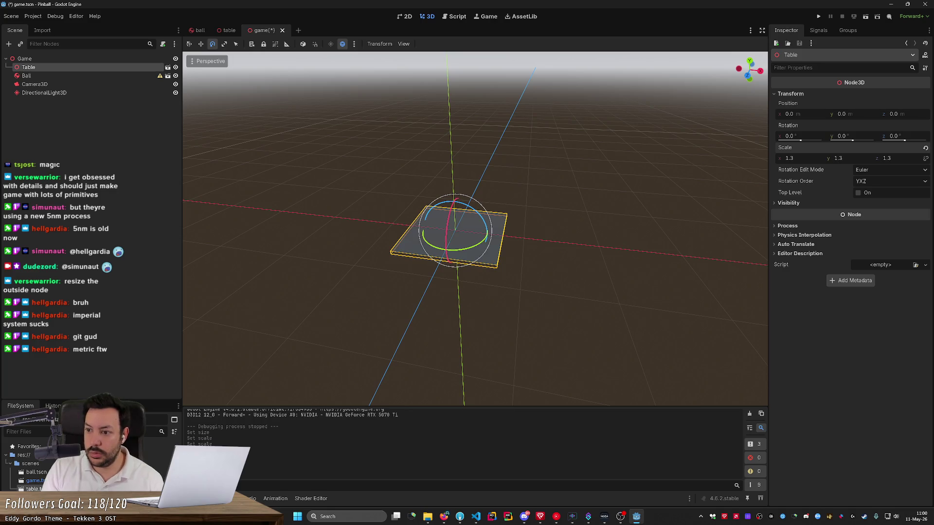
text(0.55)
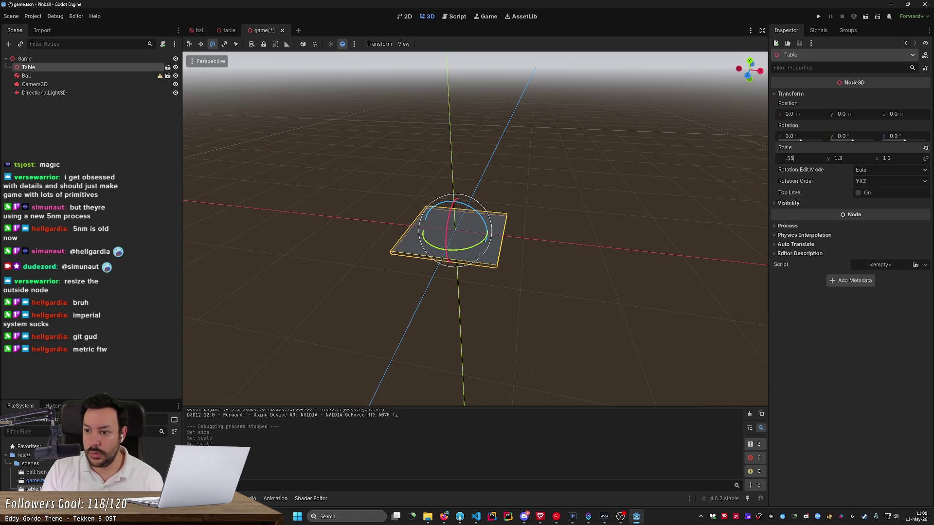
key(Return)
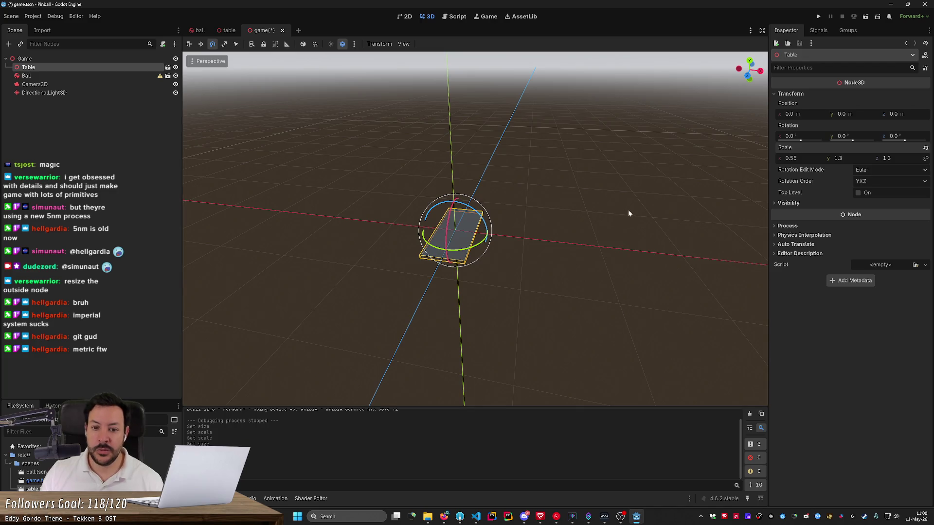
- Set the Table's Y scale to 1.0 and save the game scene
click(629, 209)
scroll(605, 217, up, 5)
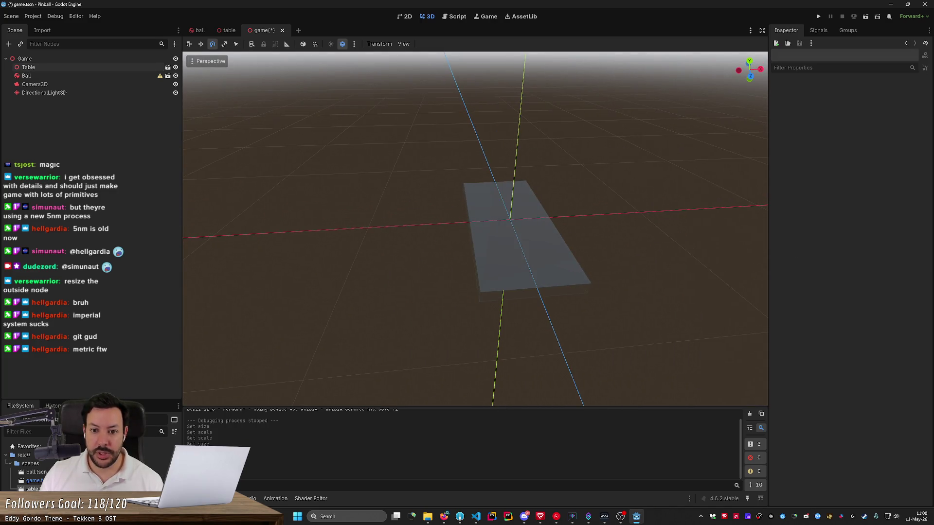
click(492, 254)
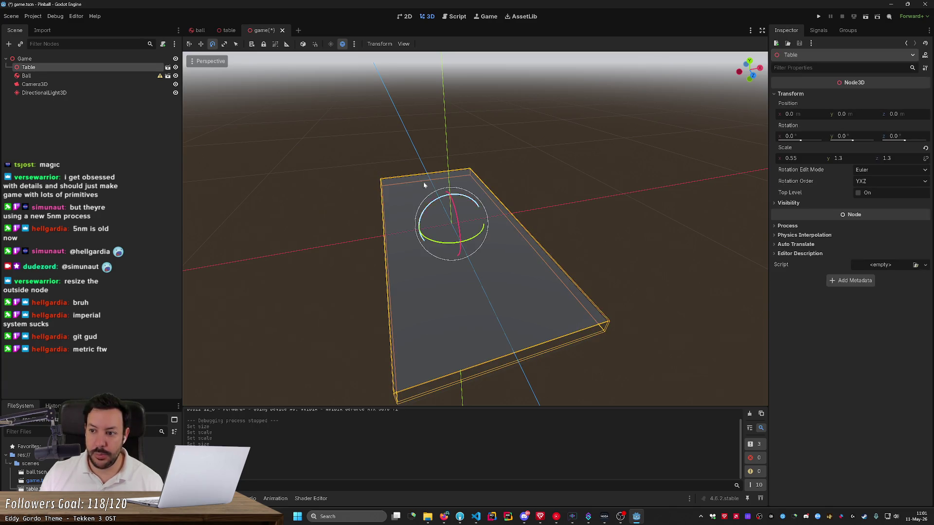
click(838, 158)
text(1)
key(Return)
key(ctrl+s)
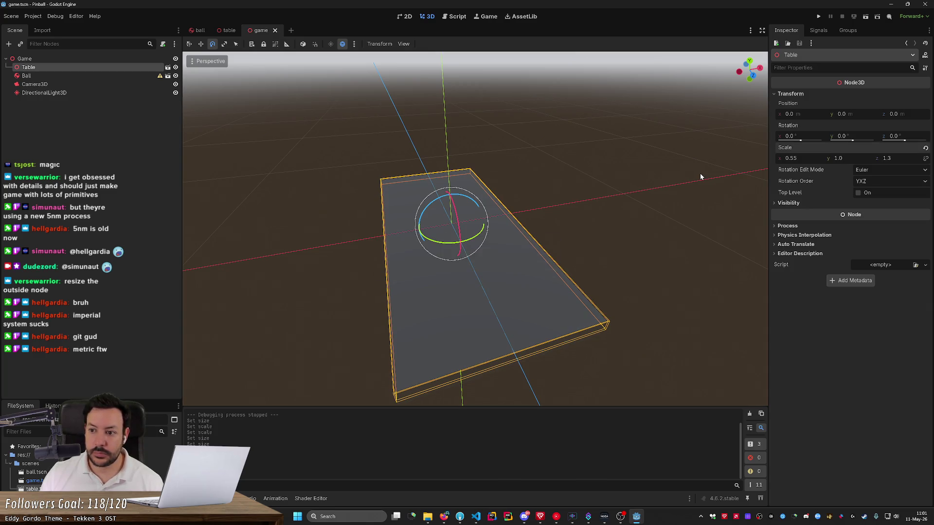
- Select the Ball and move it down its Y axis onto the table surface
click(77, 76)
key(f)
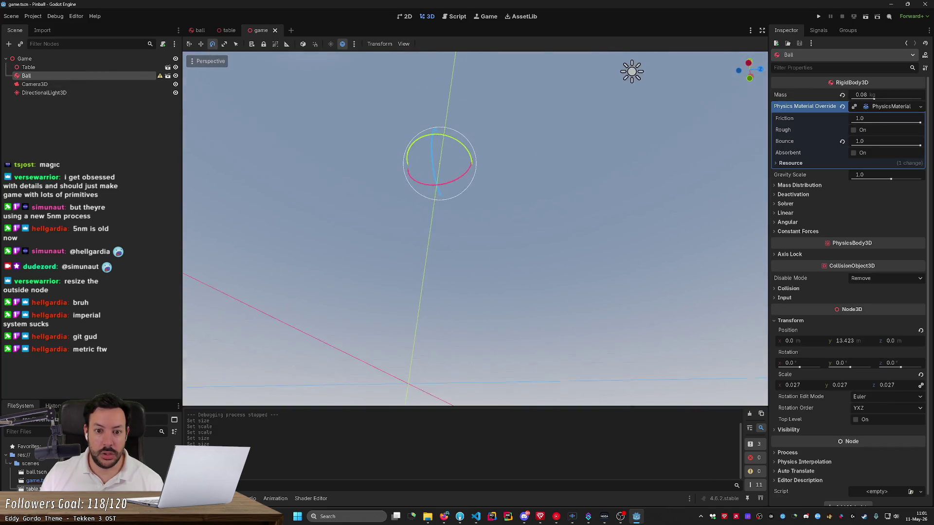
scroll(511, 136, down, 5)
key(w)
drag(513, 122, 501, 356)
key(f)
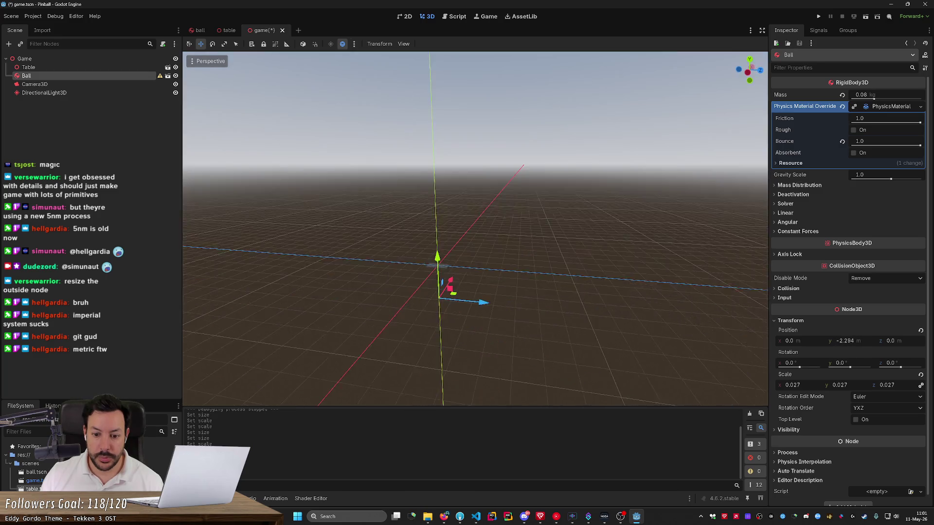
drag(498, 262, 517, 74)
click(517, 74)
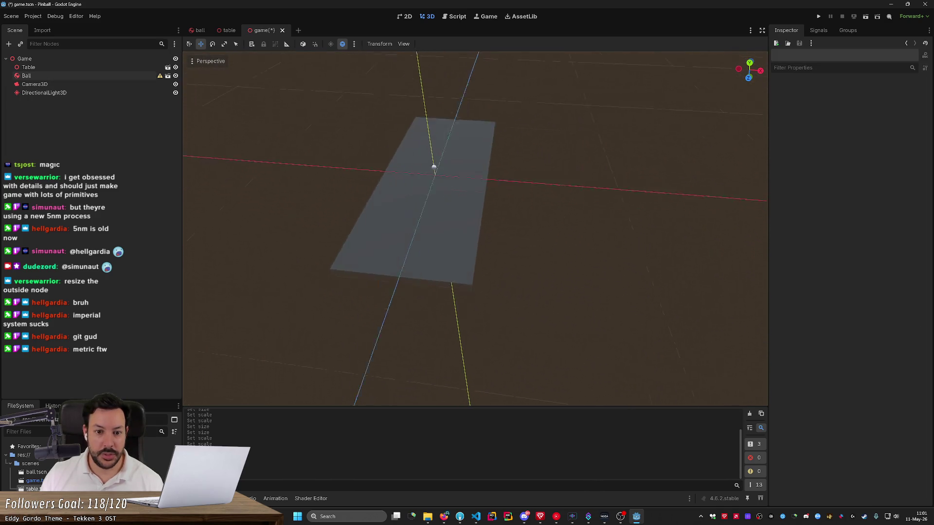
scroll(475, 229, up, 2)
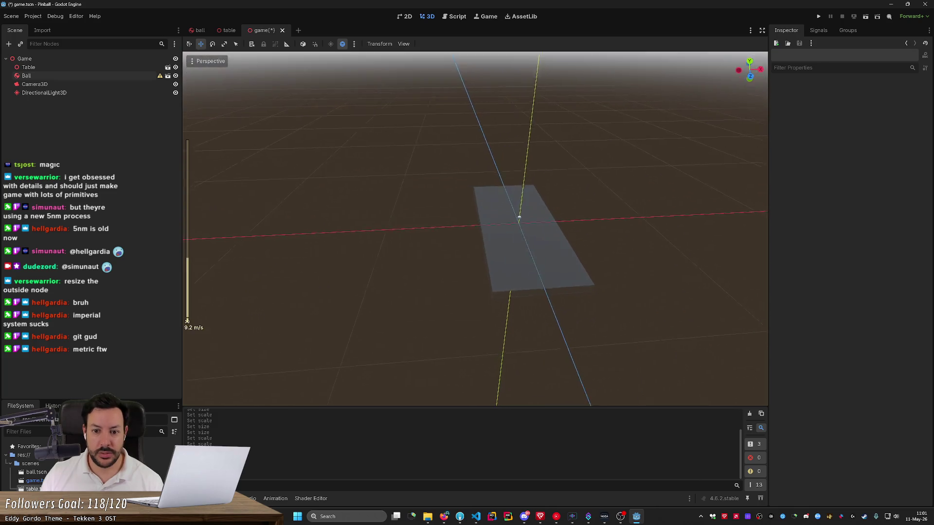
- Try a ball scale of 1, undo back to 0.027, and slide the ball near the table's centre
click(510, 225)
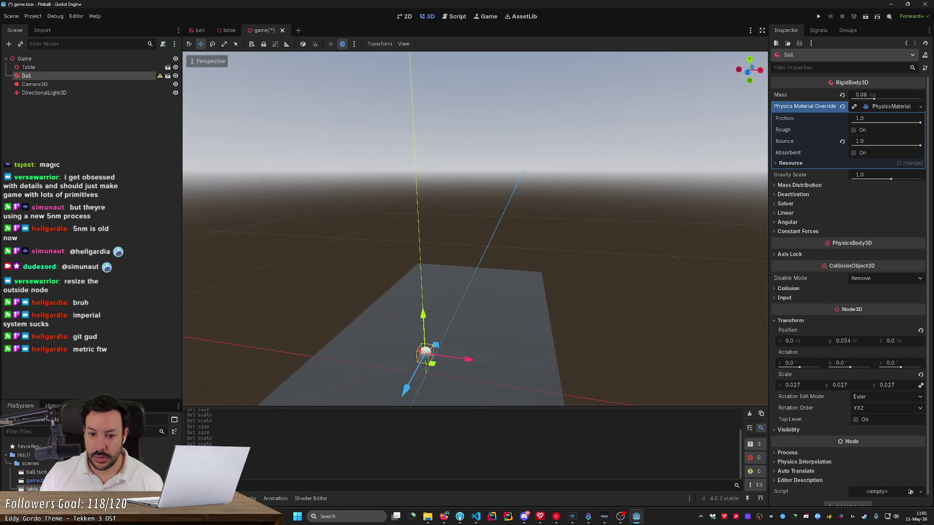
key(f)
click(793, 385)
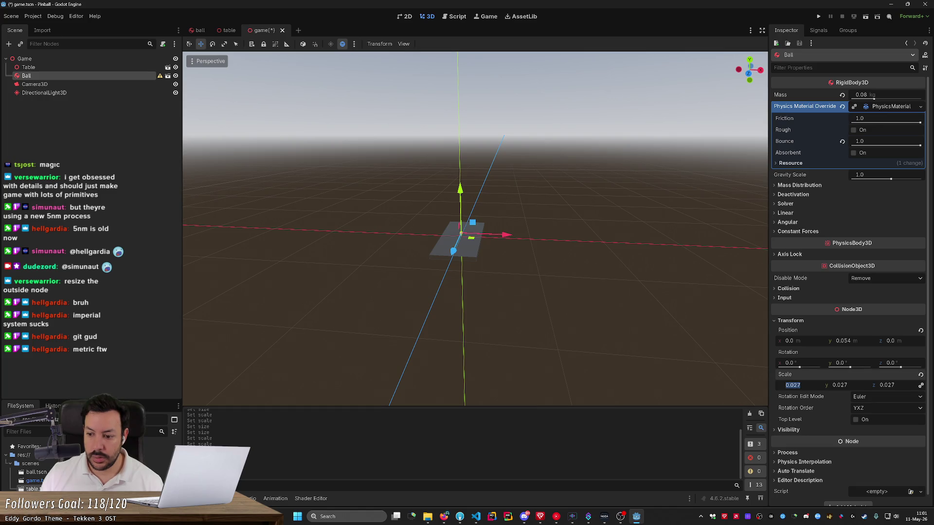
text(1)
key(Return)
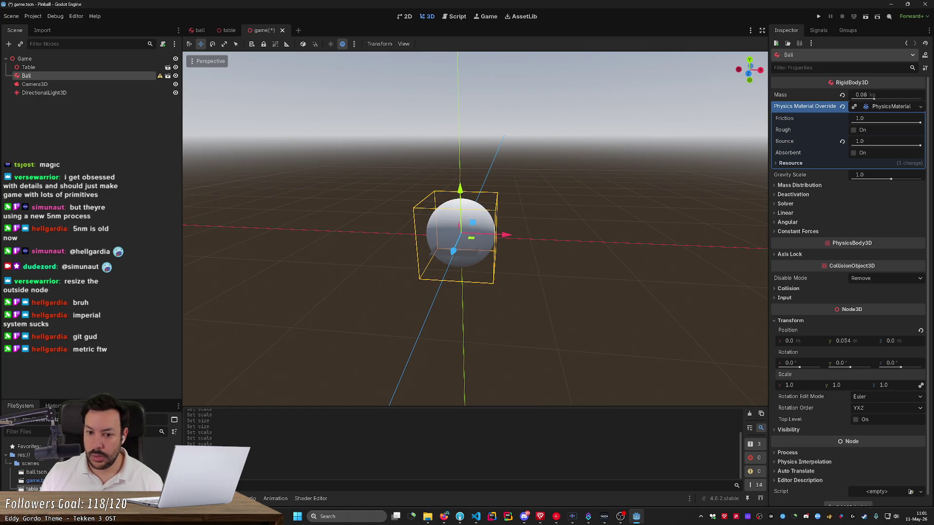
mouse_move(527, 232)
mouse_down()
mouse_move(455, 236)
mouse_move(554, 234)
mouse_up()
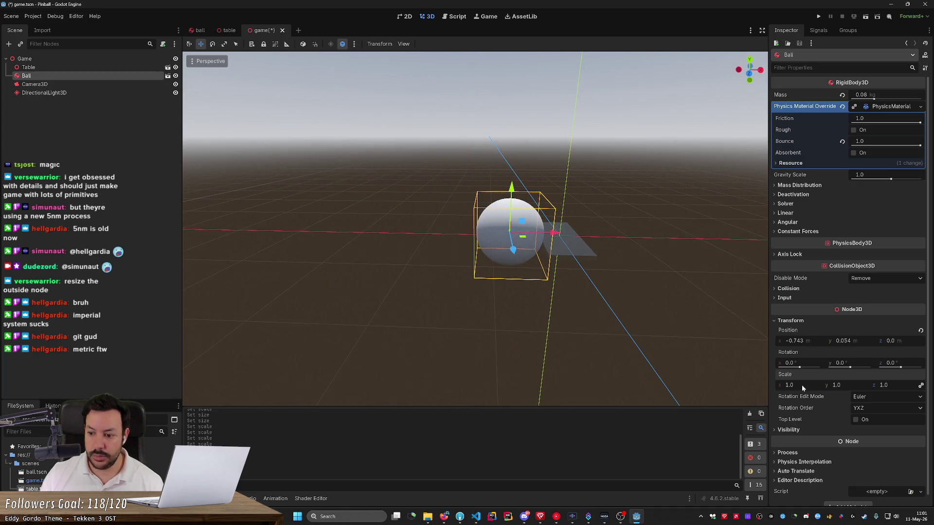
key(ctrl+z)
drag(555, 233, 609, 237)
scroll(609, 238, up, 3)
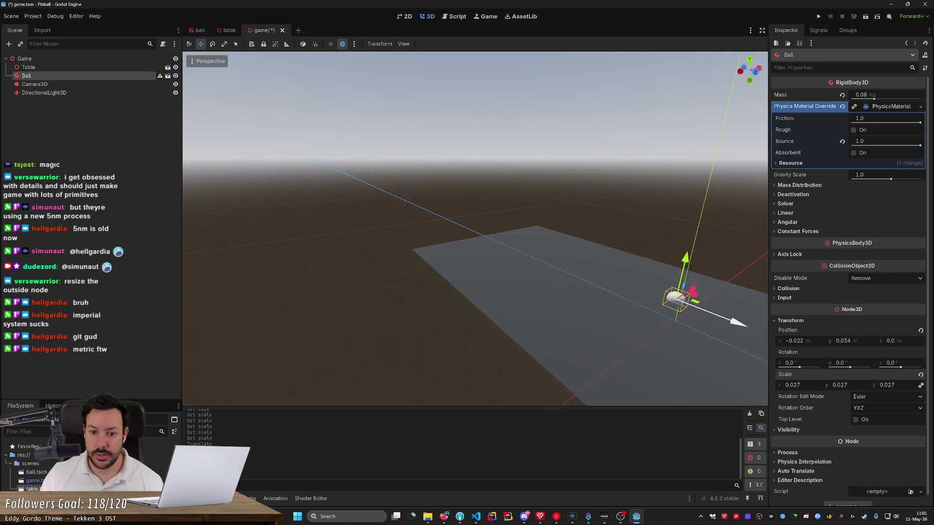
- Close the inches-to-cm tab in Firefox and return to the pinball size images
key(alt+Tab)
key(ctrl+w)
key(ctrl+Tab)
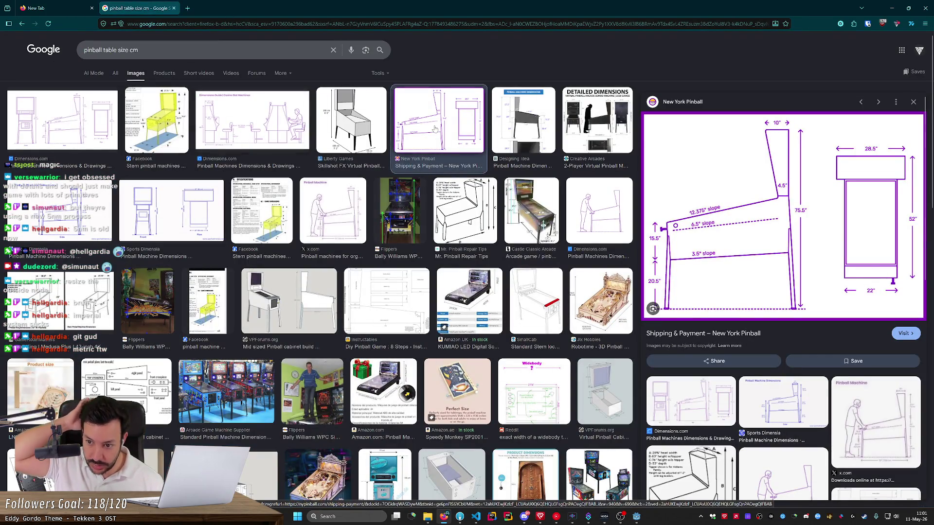
key(alt+Tab)
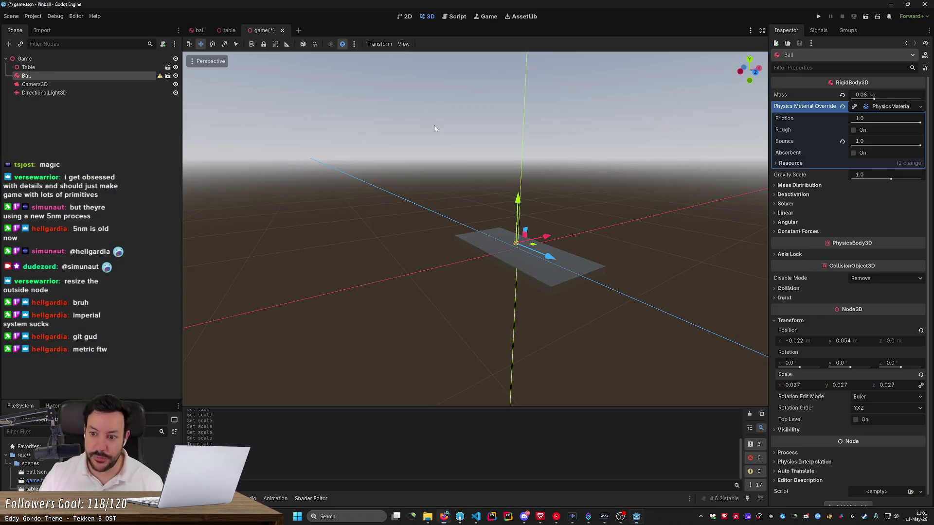
- Set the Table's X rotation to 6.5° and run a quick test of the scene
click(578, 273)
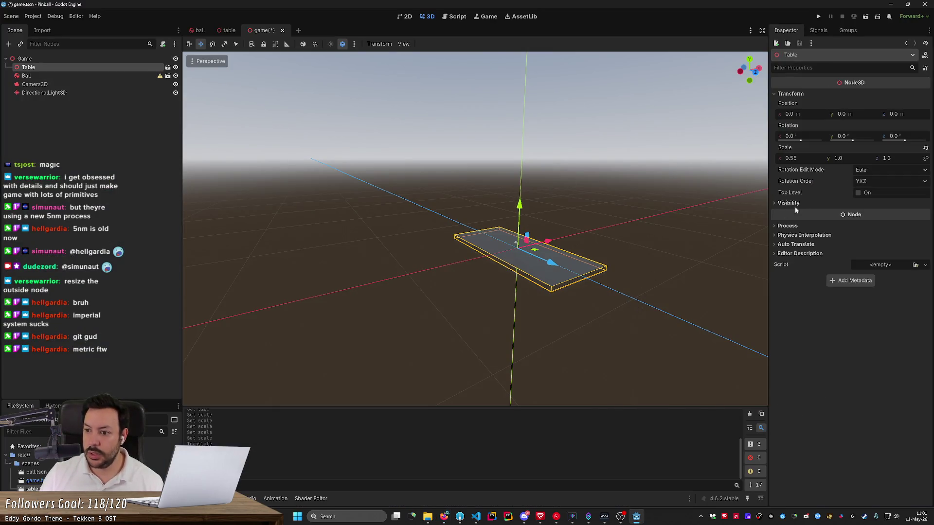
click(798, 137)
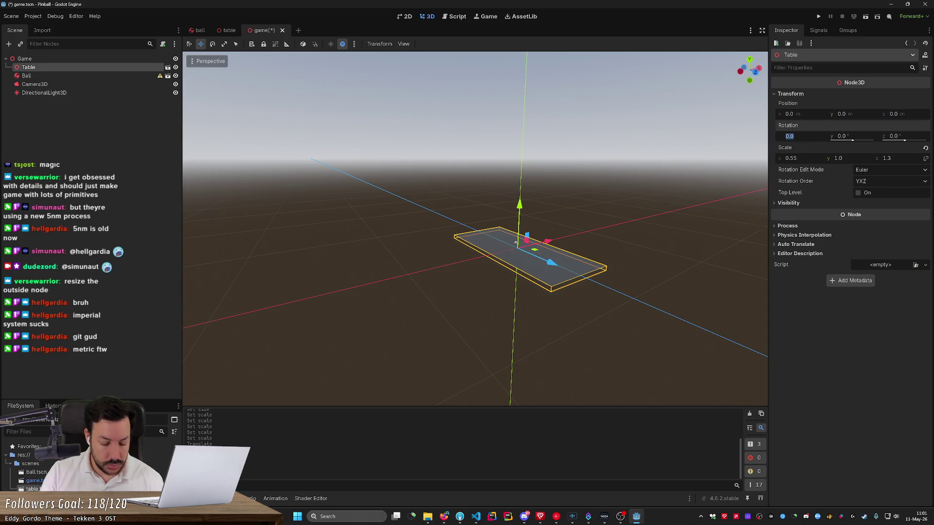
text(6.5)
key(Return)
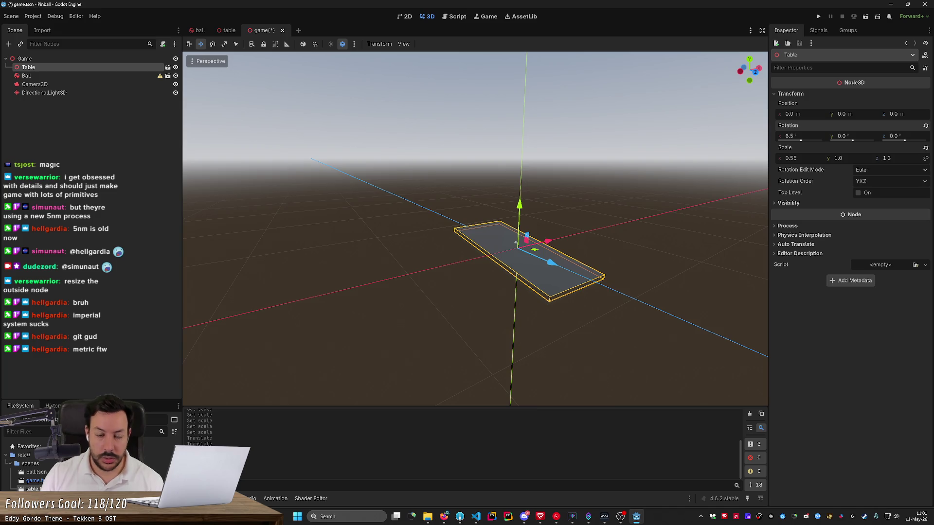
key(F5)
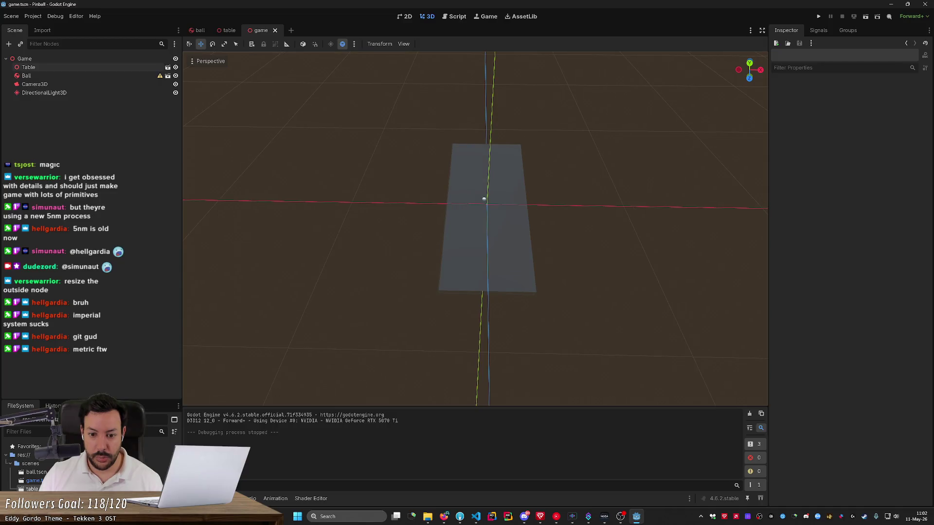
scroll(481, 219, up, 3)
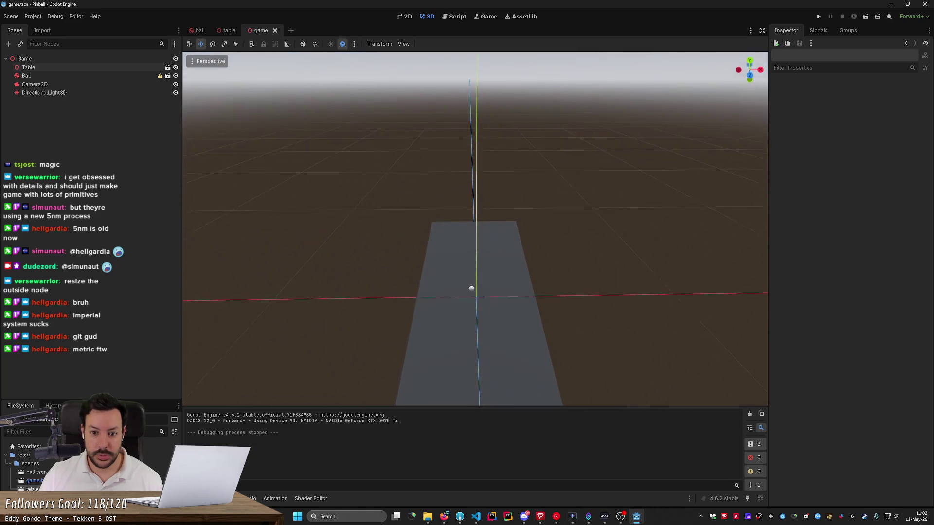
scroll(475, 229, down, 2)
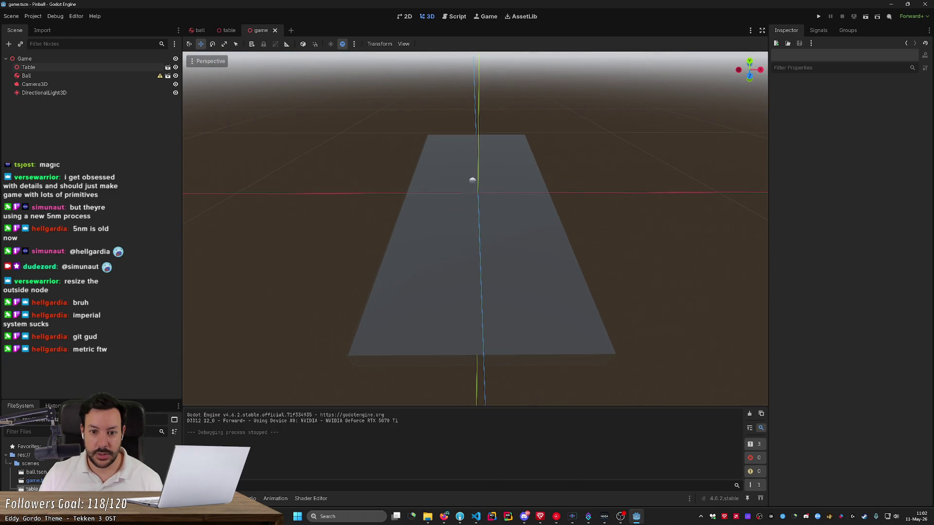
- Set the Camera3D position to 0, 25, 40
click(198, 62)
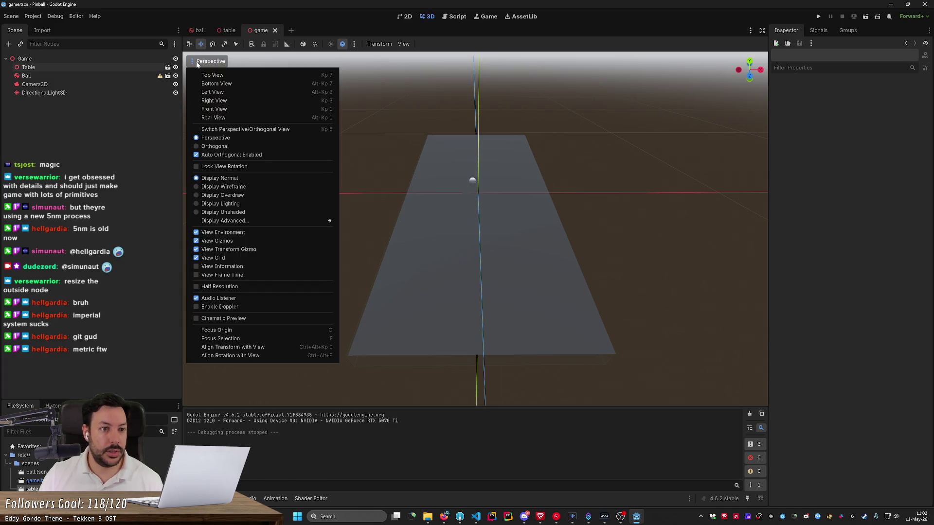
click(253, 348)
click(51, 82)
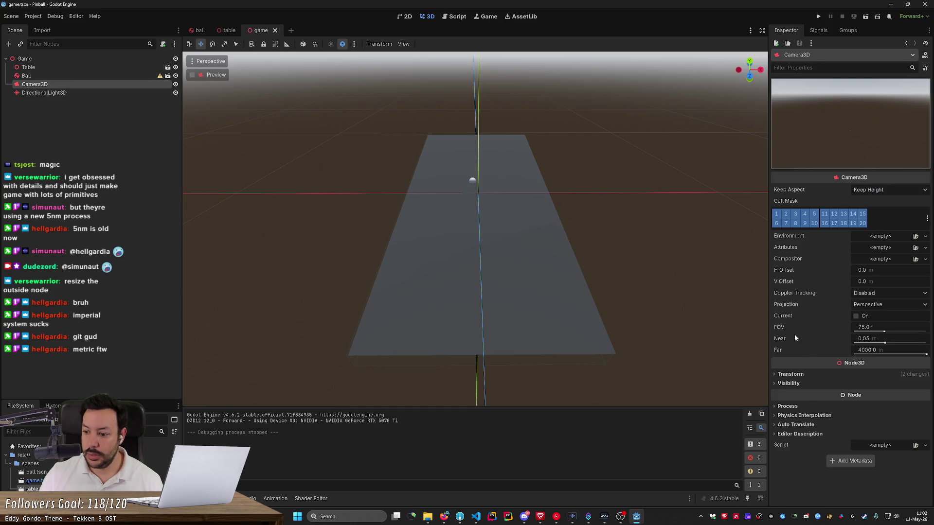
click(789, 375)
click(803, 395)
text(0)
key(Return)
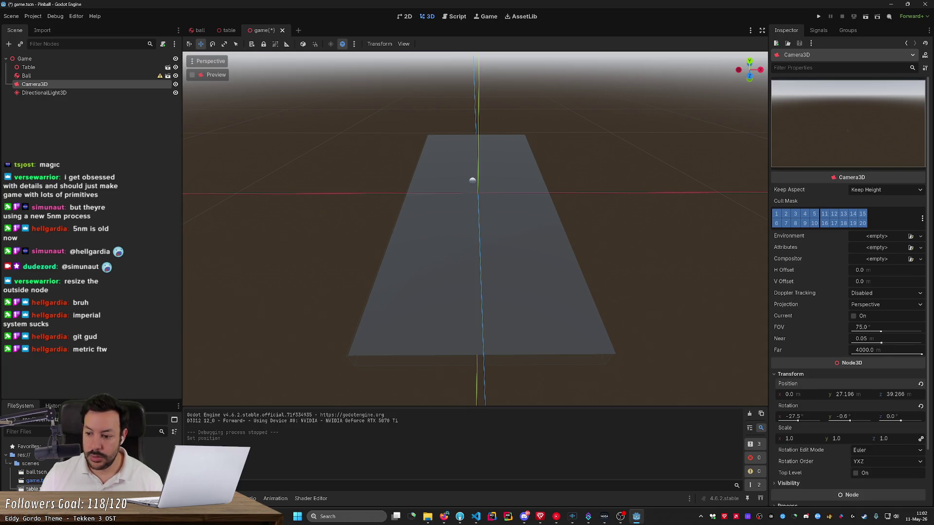
click(894, 394)
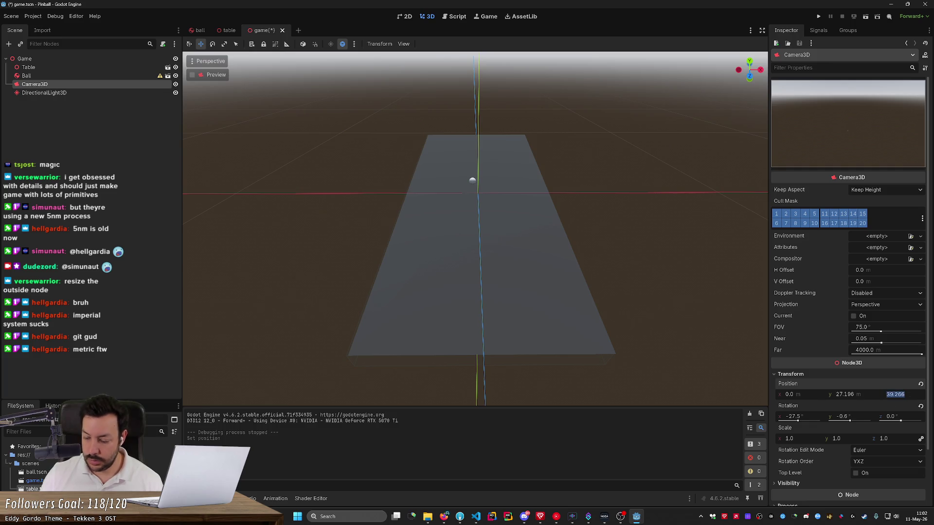
text(40)
key(Return)
click(845, 395)
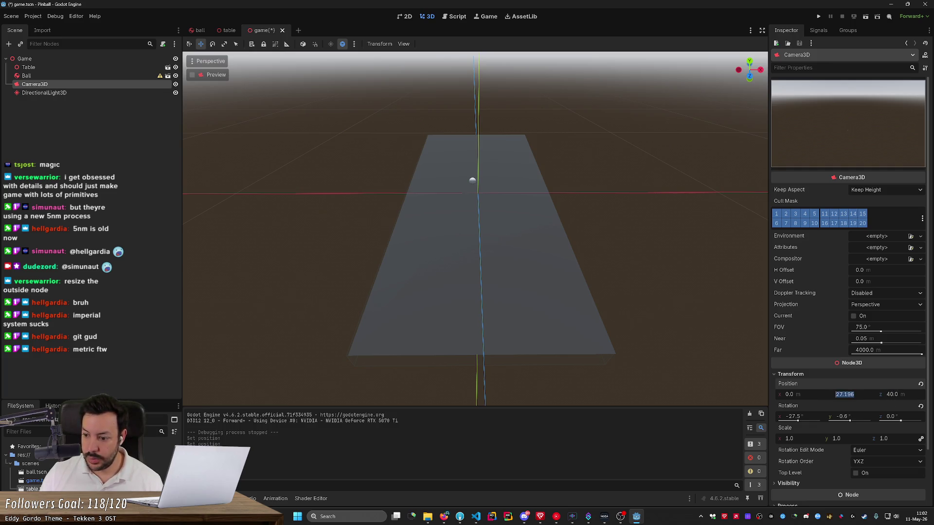
text(25)
key(Return)
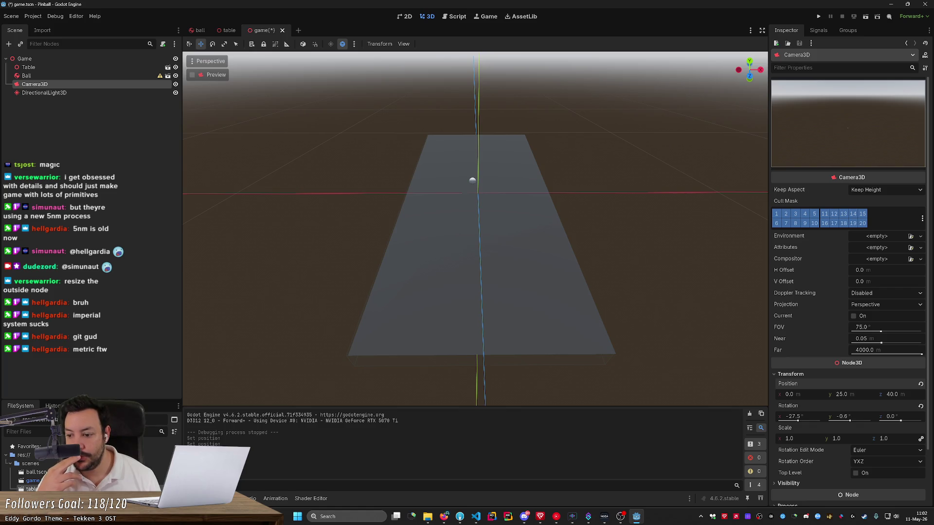
- Fly the viewport over the table and align the camera transform with the view
scroll(497, 290, down, 5)
mouse_move(496, 291)
mouse_down()
mouse_move(537, 151)
mouse_move(538, 176)
mouse_move(525, 156)
mouse_move(506, 161)
mouse_move(506, 185)
mouse_move(501, 146)
mouse_move(505, 161)
mouse_up()
key(w)
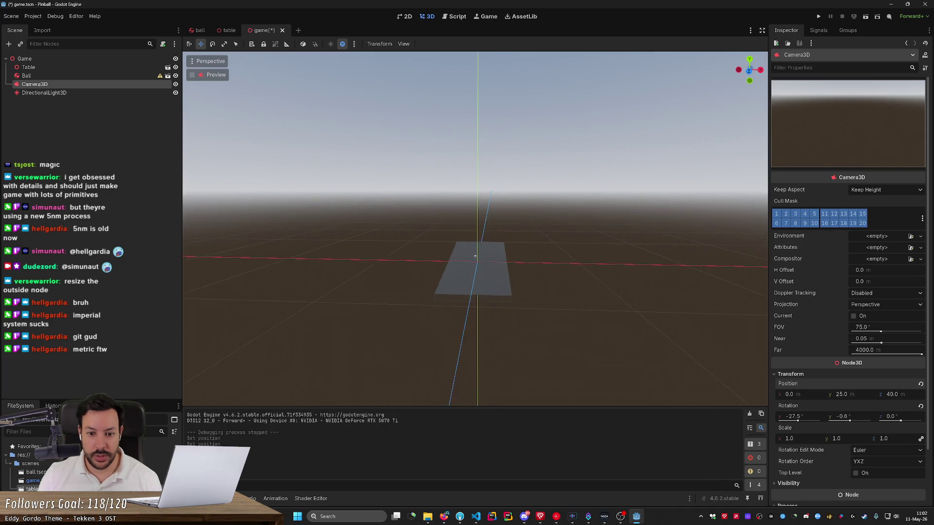
key(w)
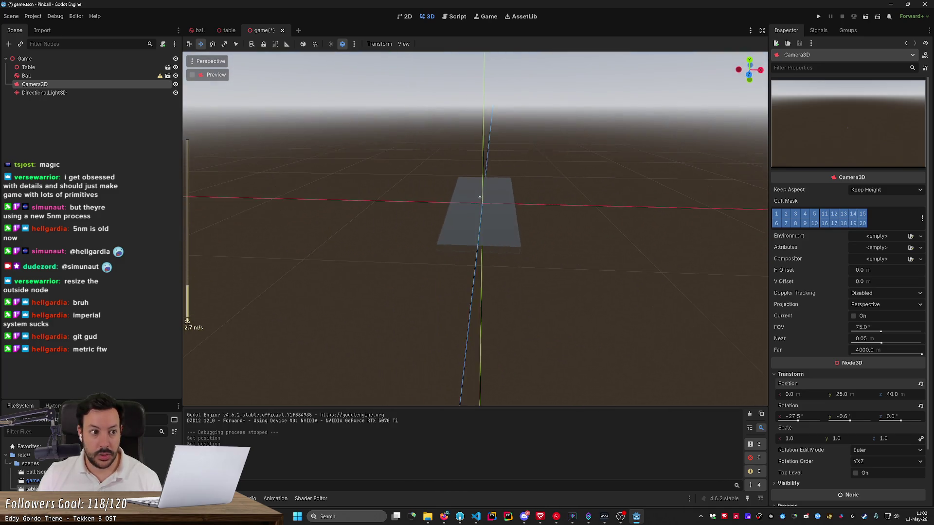
key(w)
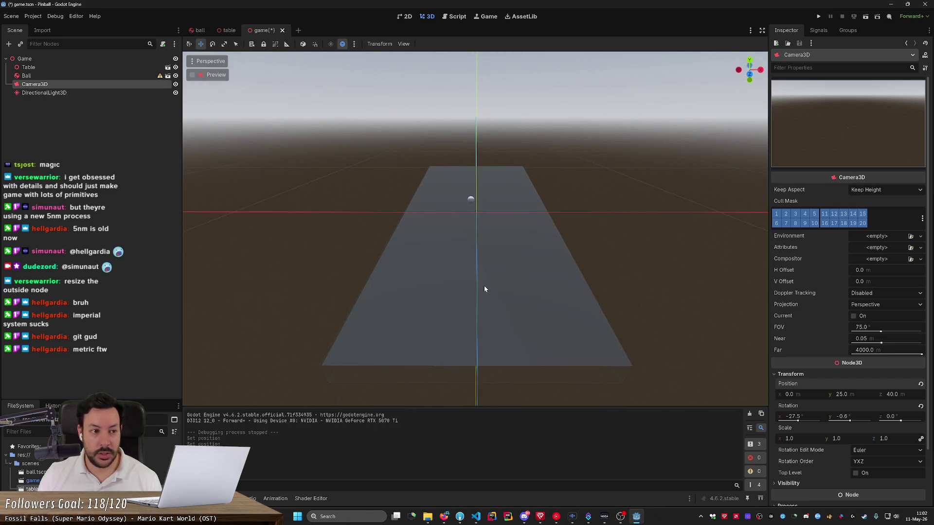
click(209, 62)
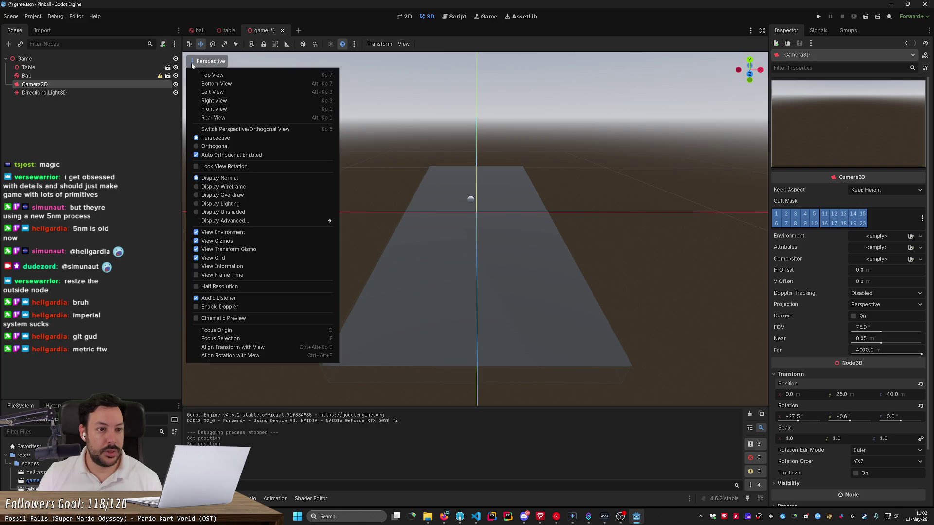
click(256, 348)
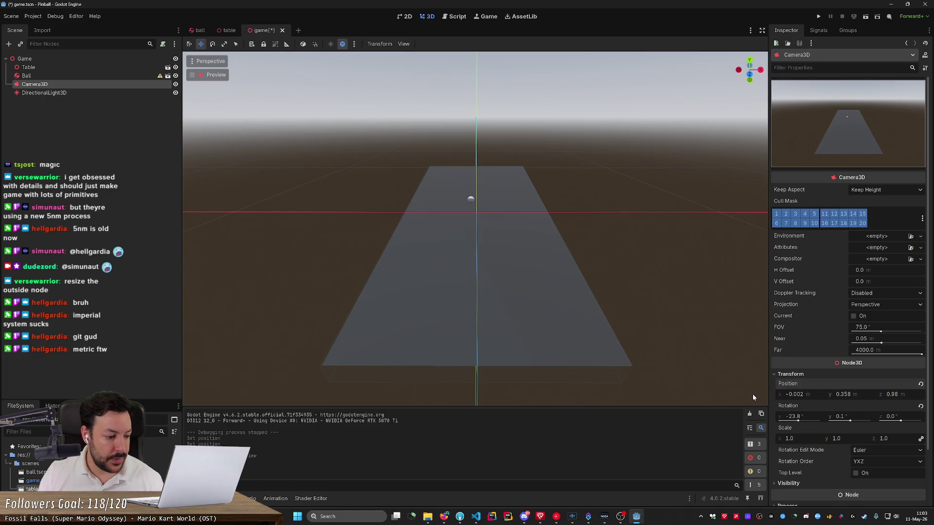
click(444, 516)
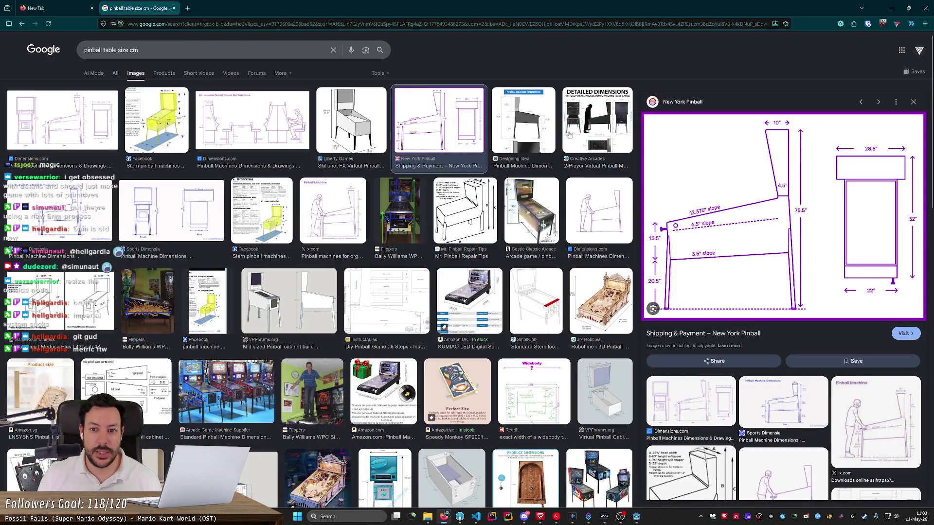
- Open the detailed pinball dimensions image in Google Images
click(580, 130)
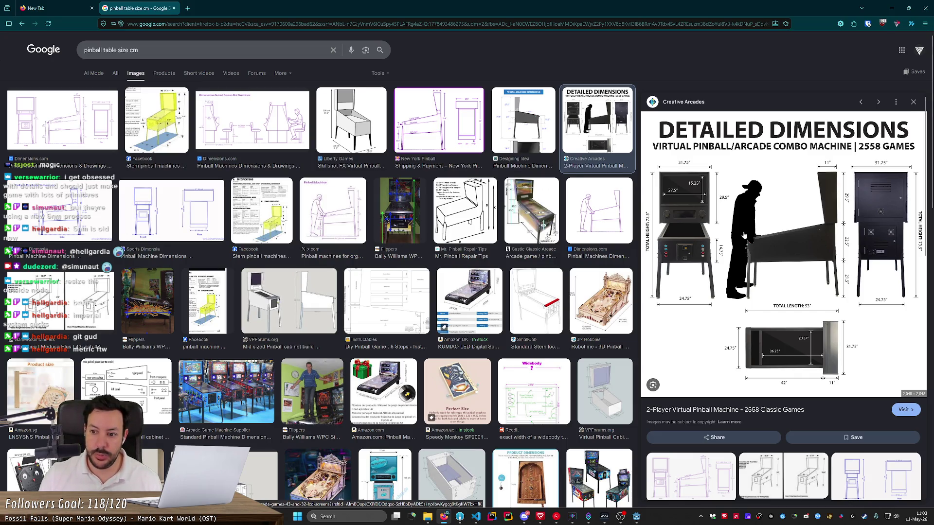
key(alt+Tab)
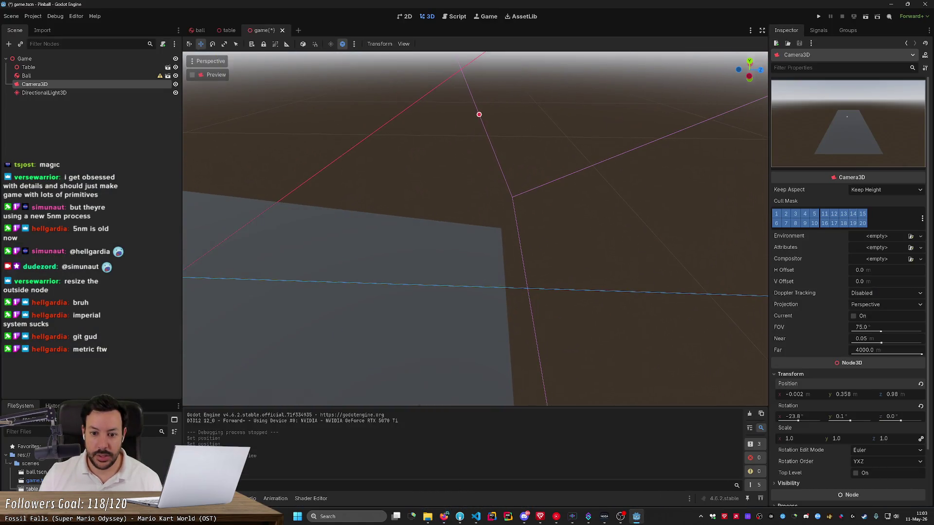
key(alt+Tab)
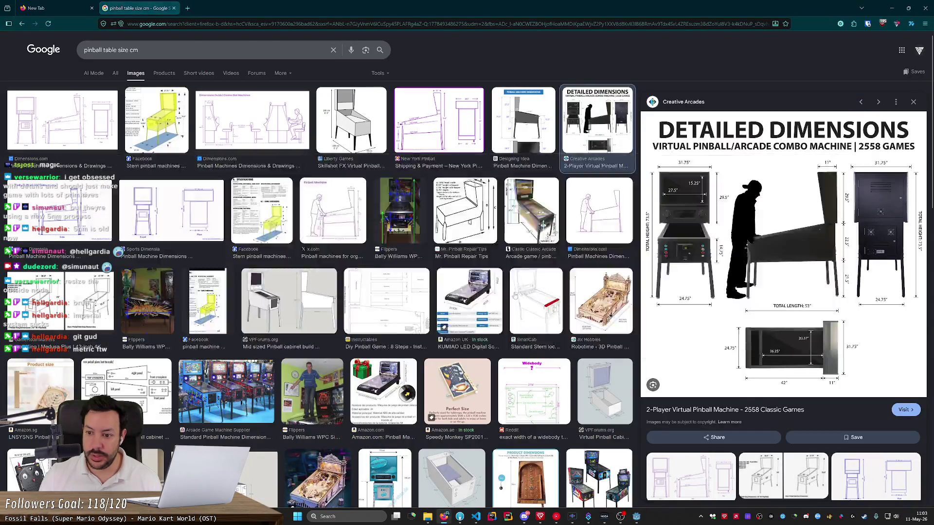
key(alt+Tab)
- Drag the camera closer to about z 0.691 and recheck the dimensions reference
scroll(532, 271, down, 3)
mouse_move(637, 218)
mouse_down()
mouse_move(536, 241)
mouse_move(546, 222)
mouse_move(564, 238)
mouse_up()
right_click(535, 239)
right_click(564, 238)
key(alt+Tab)
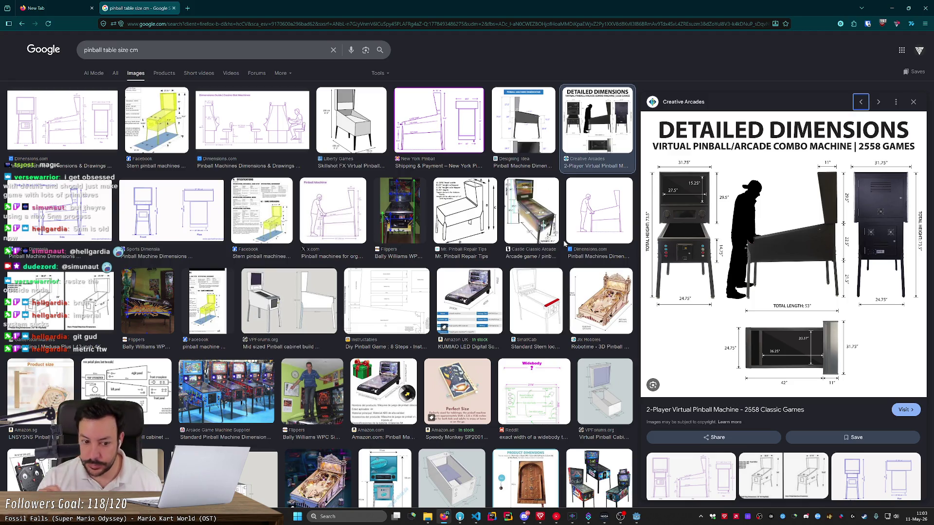
key(alt+Tab)
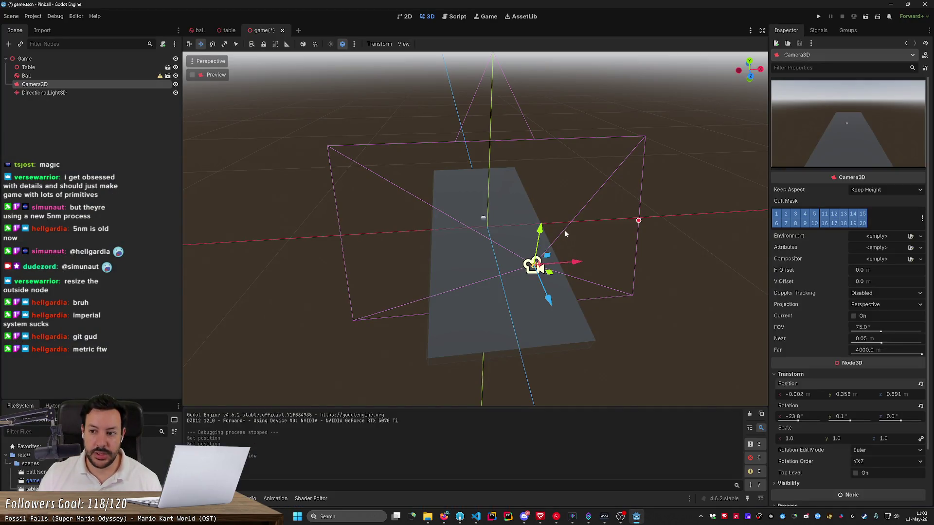
- Narrow the camera's field of view to 37.6 and tilt it to -27° on X
click(638, 224)
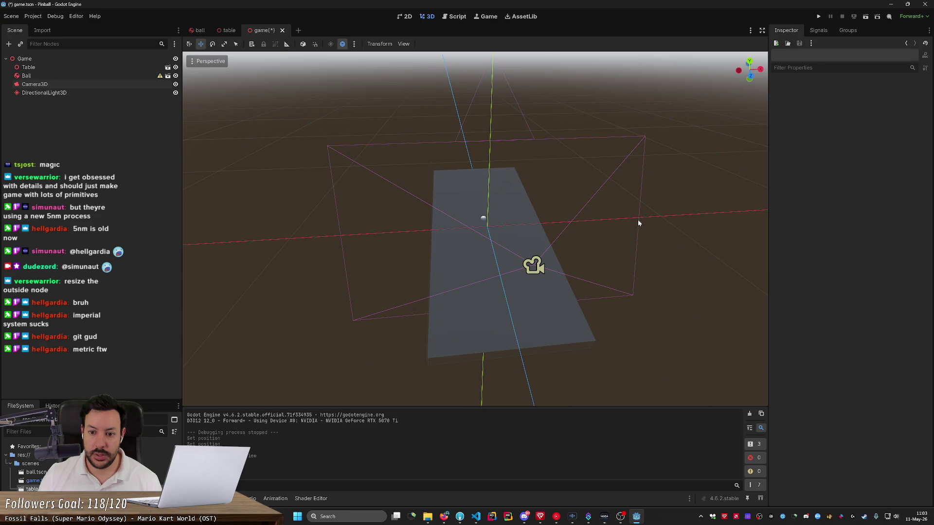
click(539, 268)
mouse_move(639, 222)
mouse_down()
mouse_move(503, 227)
mouse_move(549, 224)
mouse_move(552, 240)
mouse_up()
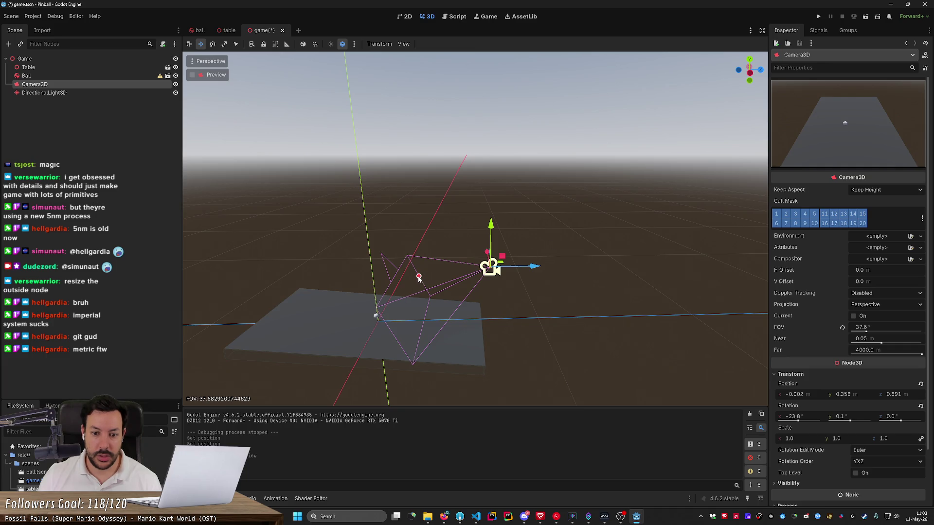
key(e)
drag(512, 255, 511, 248)
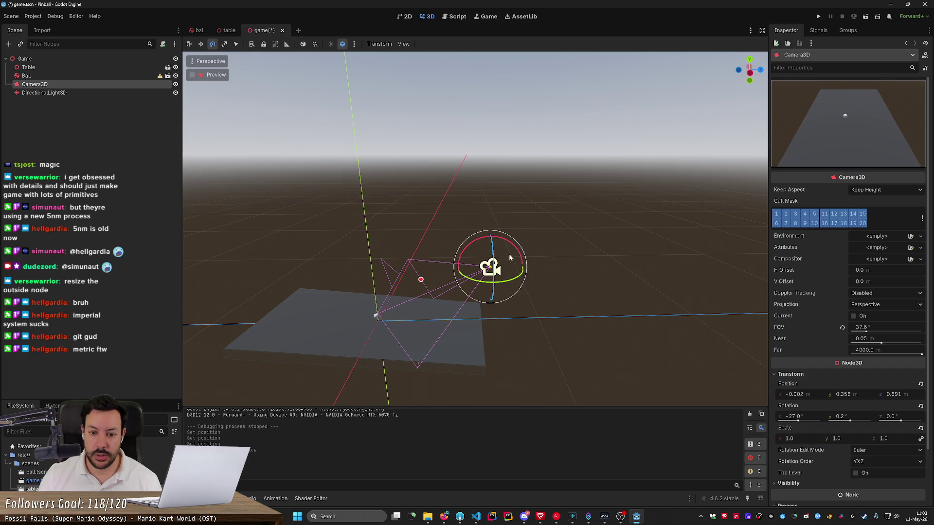
- After checking the dimensions reference, set the camera's Y position to 1.0
key(alt+Tab)
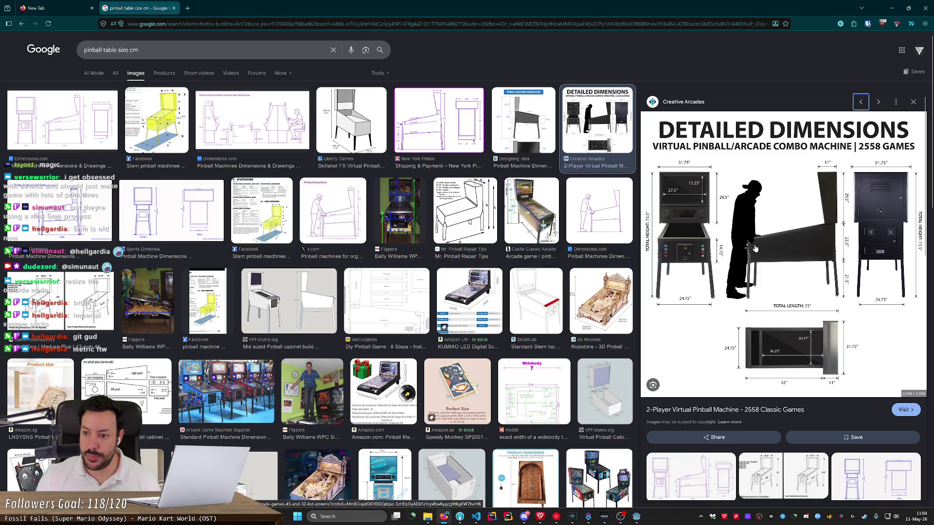
key(alt+Tab)
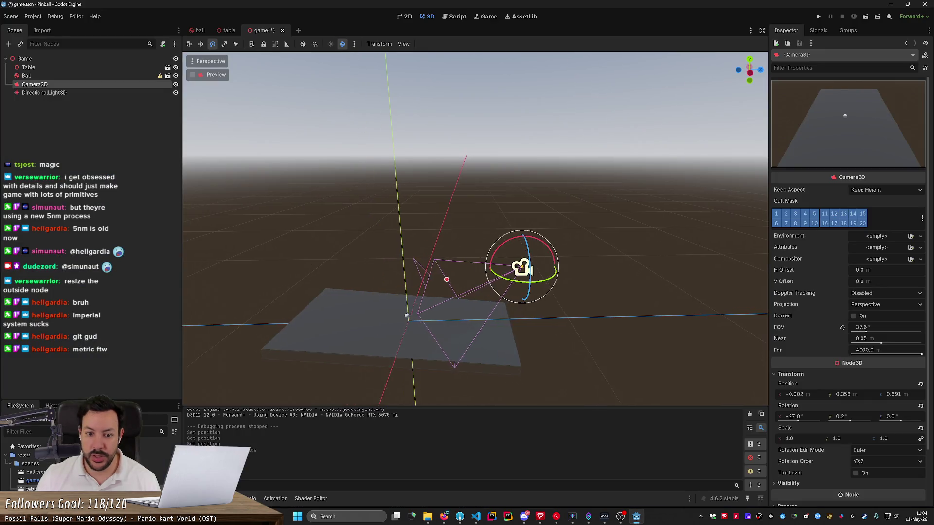
drag(474, 228, 475, 190)
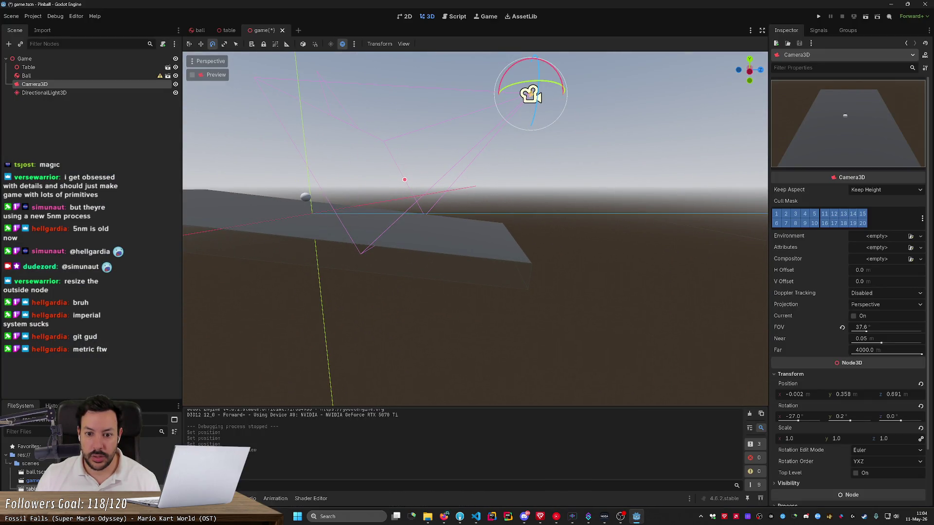
click(850, 395)
text(1)
key(Return)
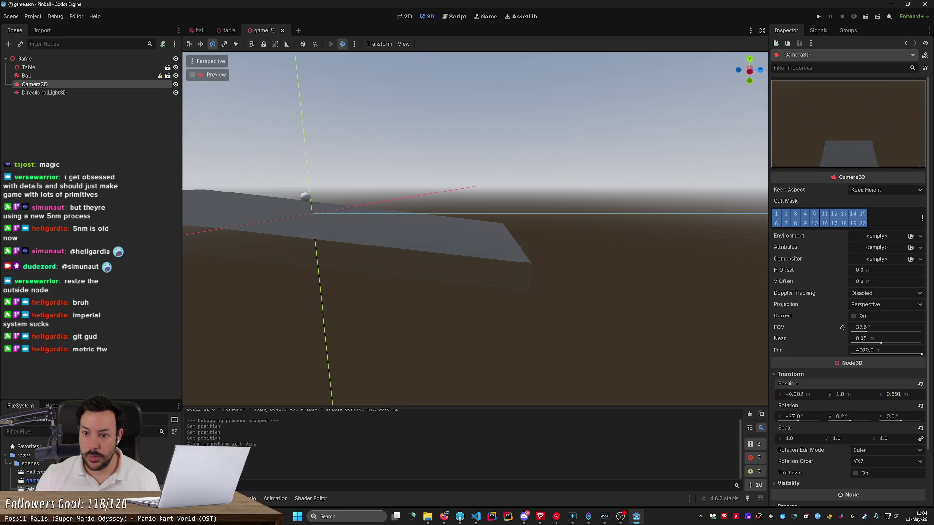
- Set the camera height to 0.5 and narrow its field of view to 33.4
key(f)
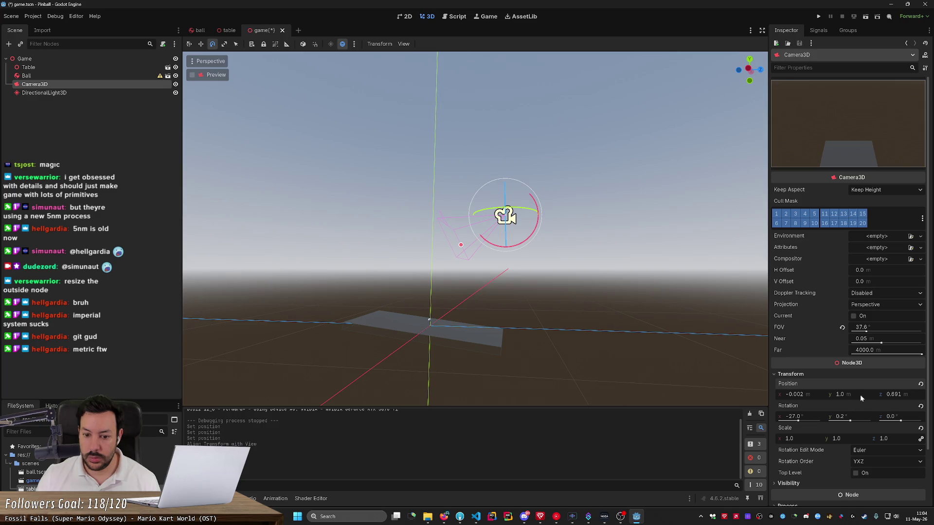
text(0.5)
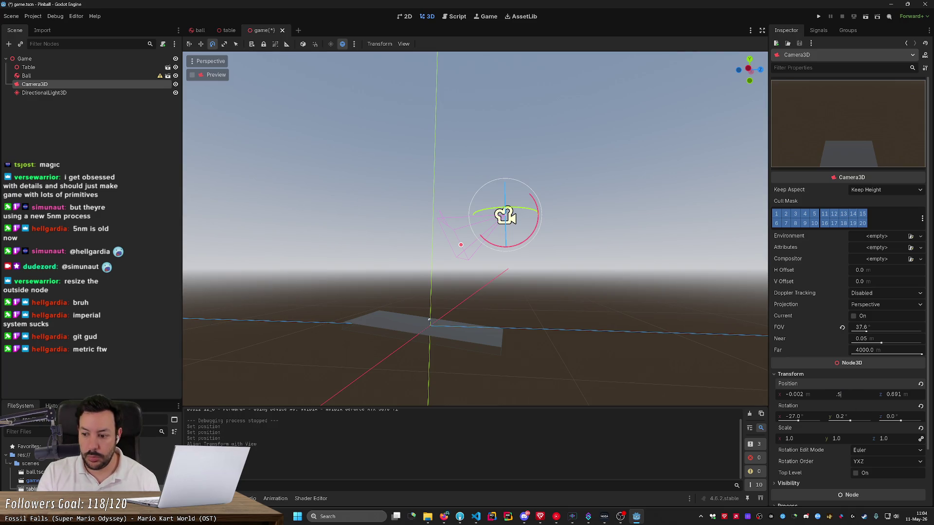
key(Return)
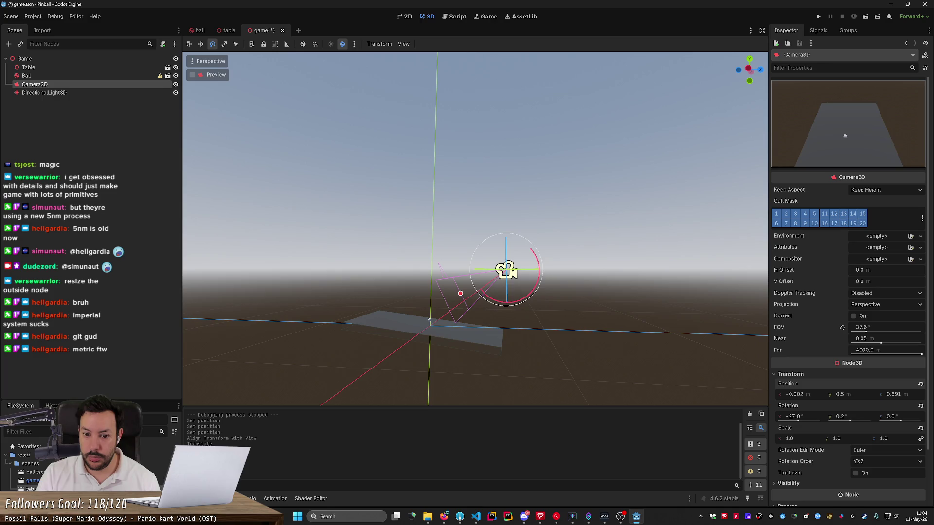
key(alt+Tab)
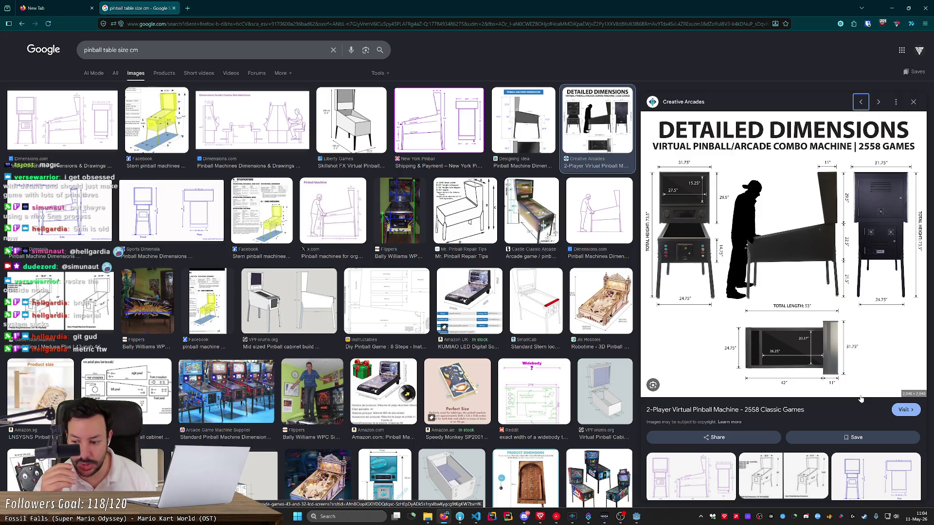
key(alt+Tab)
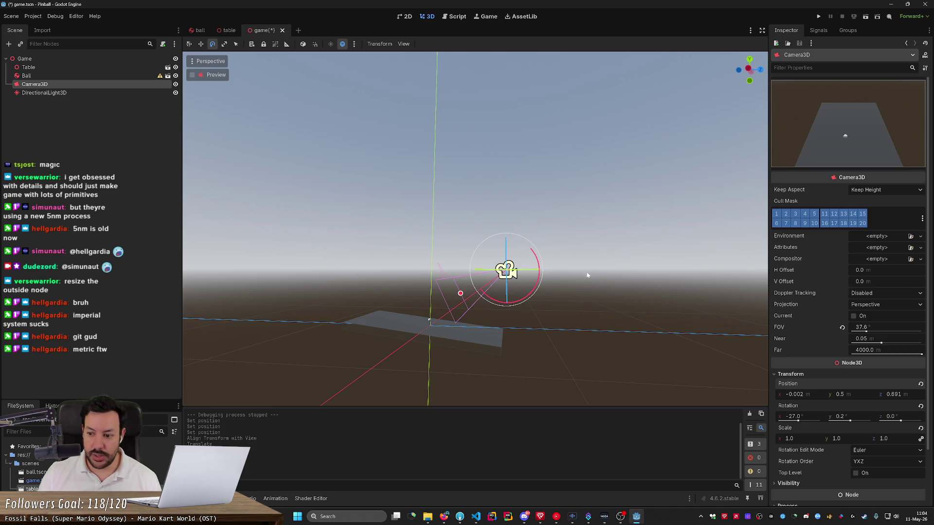
mouse_move(867, 332)
mouse_down()
mouse_move(895, 332)
mouse_move(866, 332)
mouse_up()
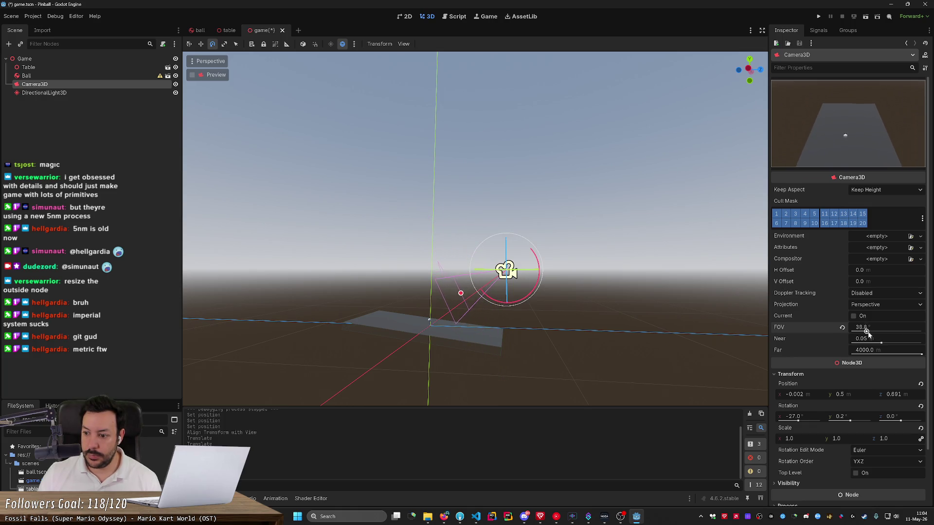
click(843, 328)
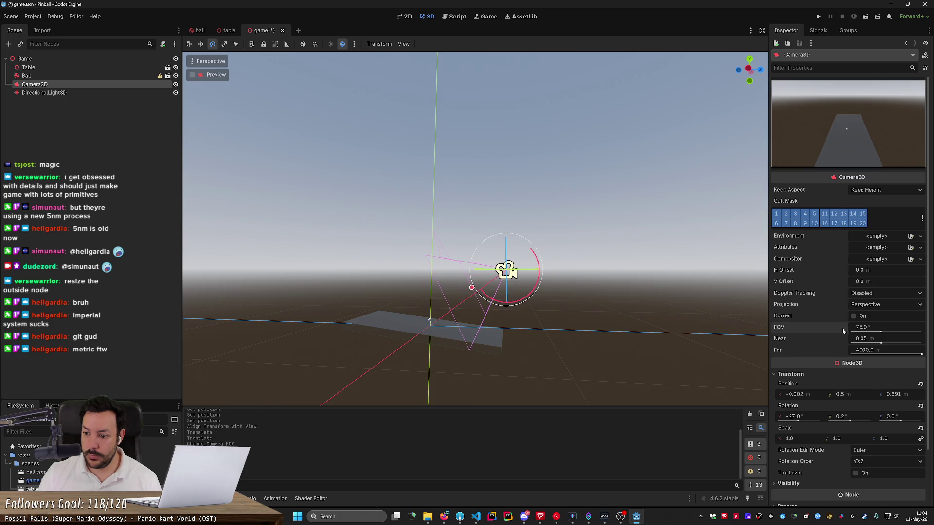
drag(880, 331, 865, 332)
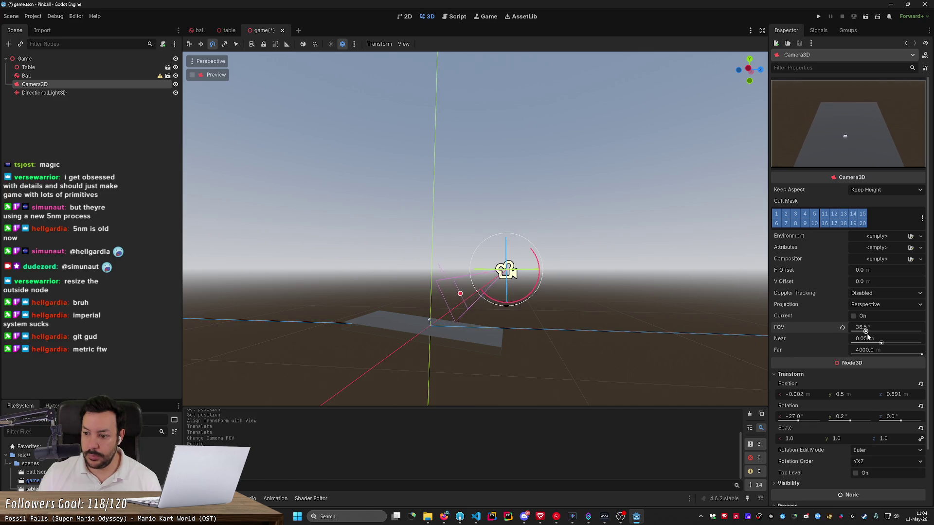
- Tilt the camera to -33°, centre it at x 0, and save the scene
mouse_move(486, 219)
mouse_down()
mouse_move(632, 219)
mouse_move(486, 219)
mouse_move(662, 249)
mouse_up()
mouse_move(578, 230)
mouse_down()
mouse_move(577, 208)
mouse_move(666, 168)
mouse_move(770, 141)
mouse_move(747, 143)
mouse_move(754, 150)
mouse_up()
key(w)
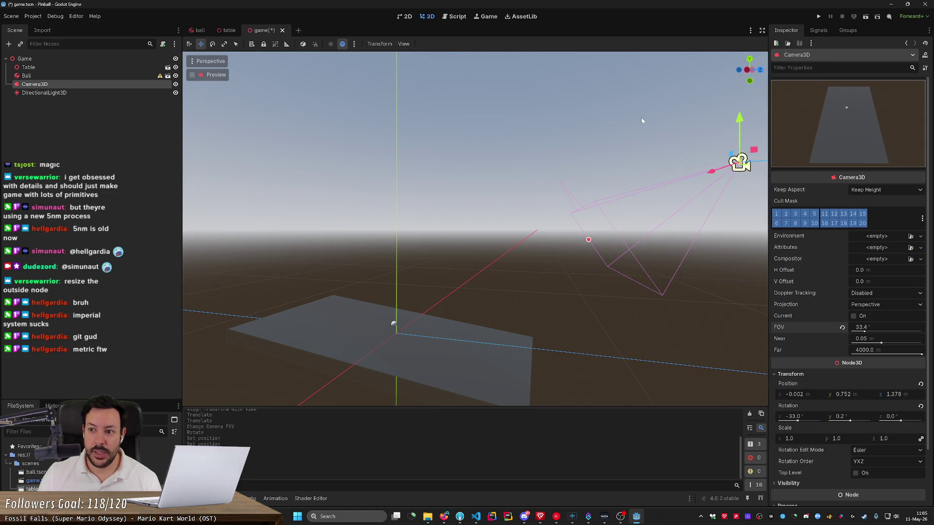
drag(790, 395, 793, 395)
key(ctrl+s)
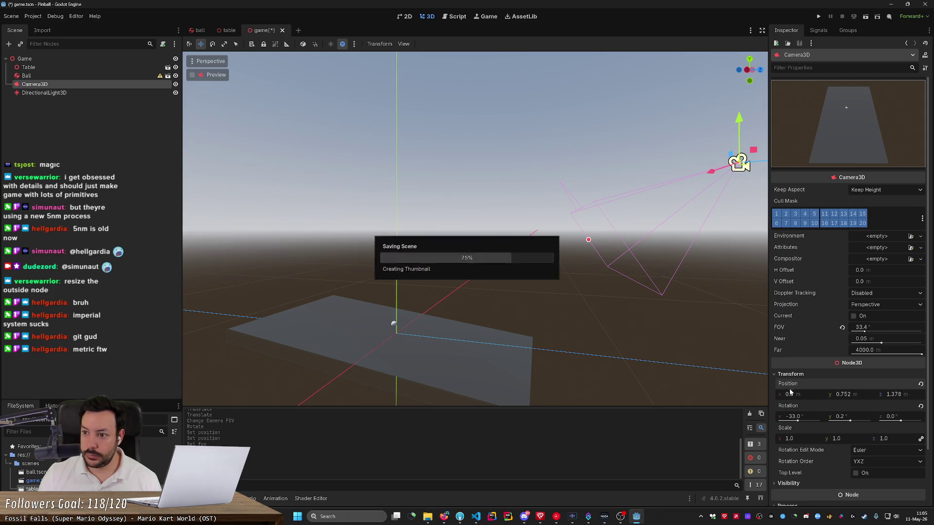
- Run the game twice to preview the table, stopping each test run
click(817, 17)
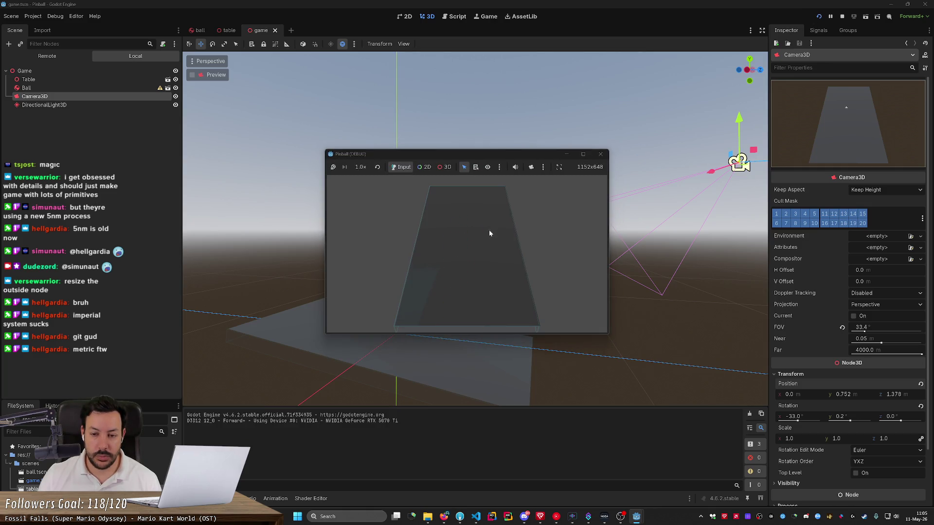
click(600, 154)
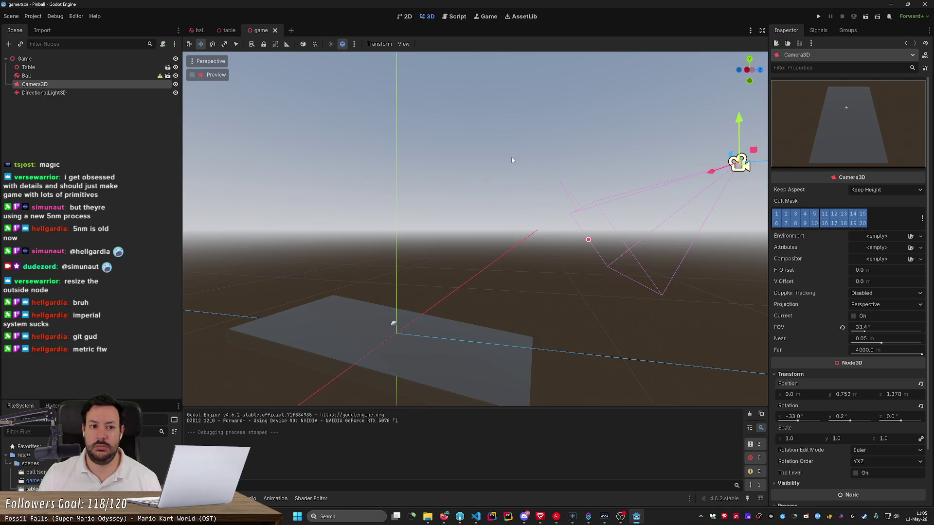
click(55, 16)
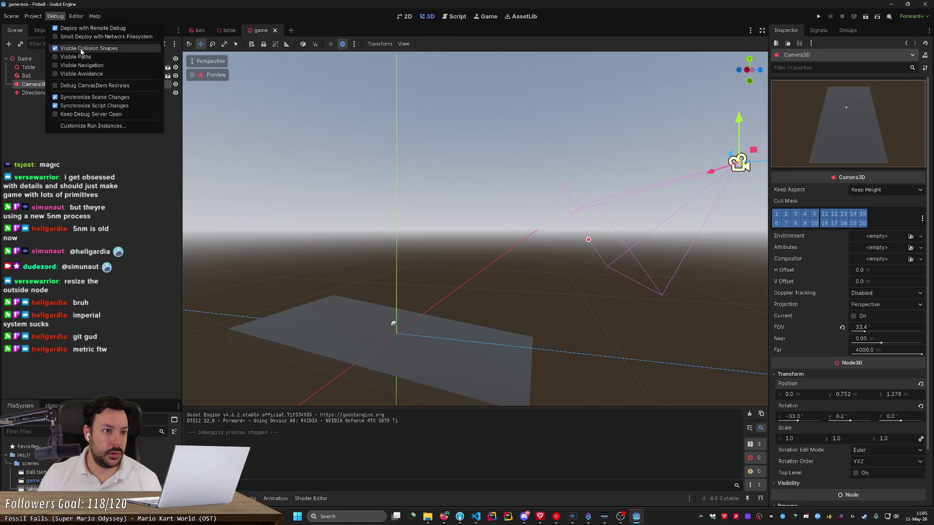
click(819, 16)
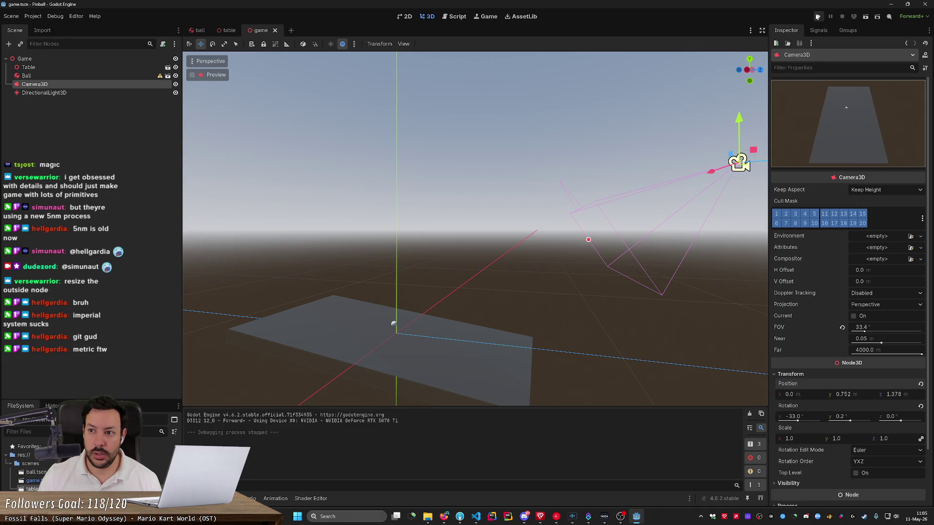
click(819, 16)
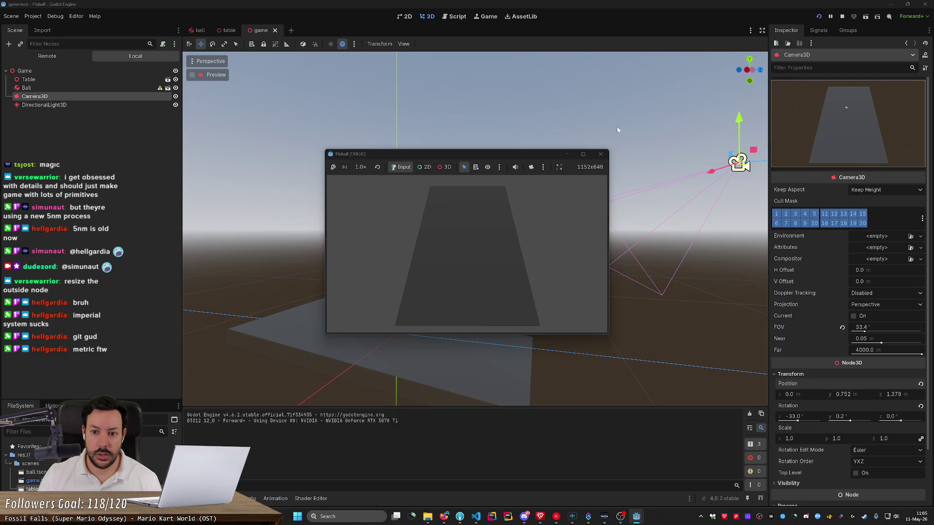
click(600, 154)
- Turn on Debug > Visible Collision Shapes and run the project again
click(55, 16)
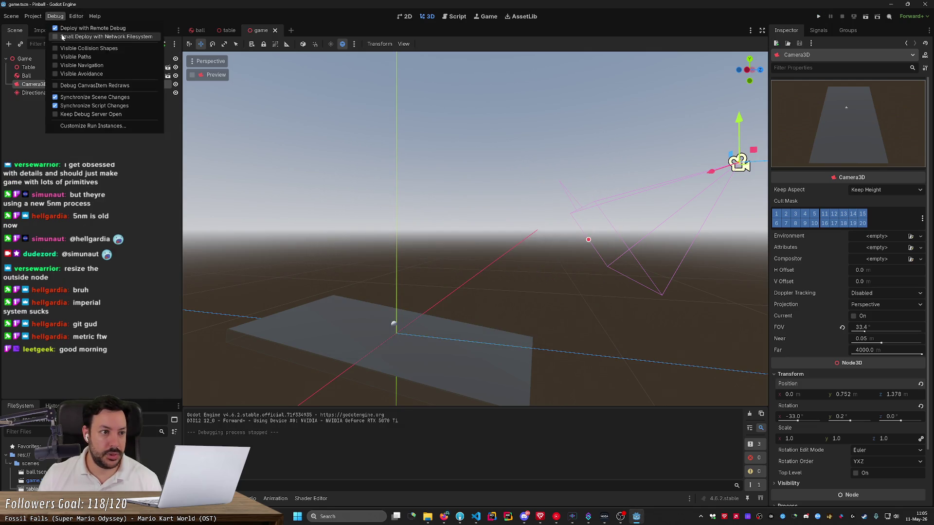
click(87, 49)
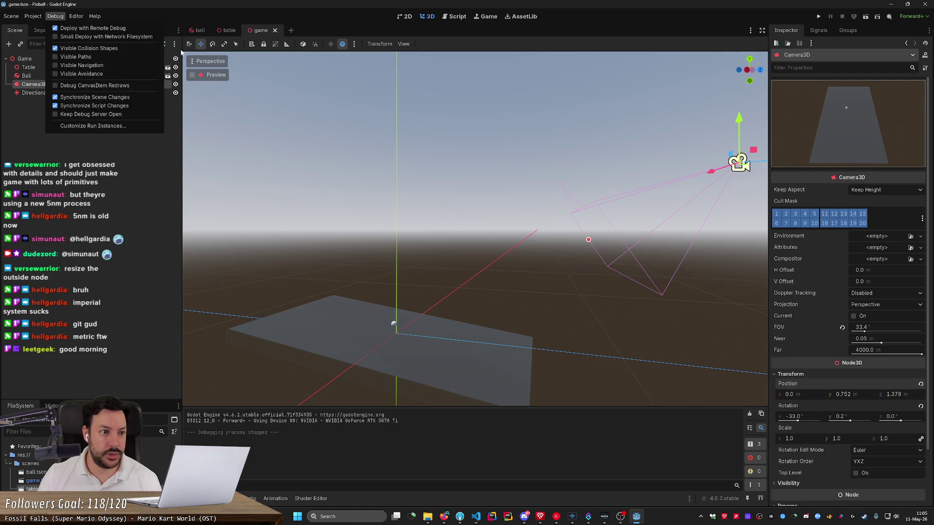
click(798, 22)
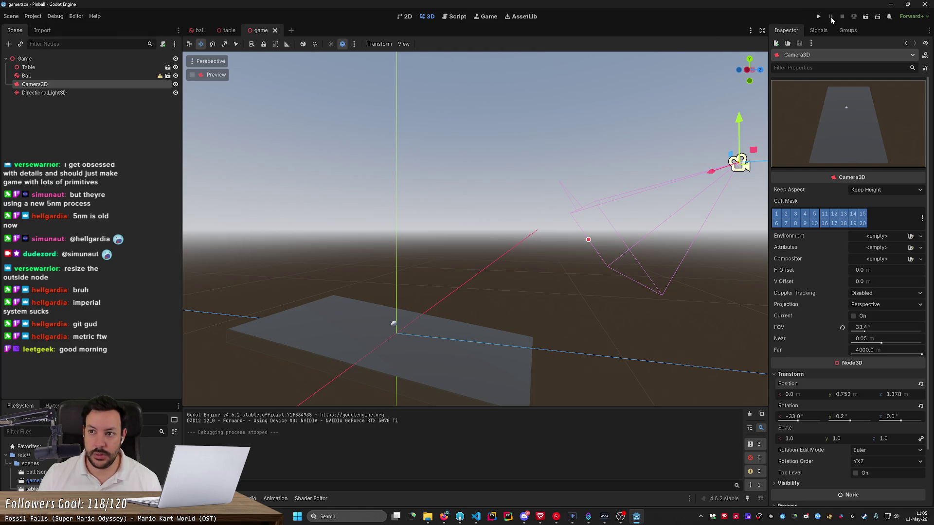
click(819, 18)
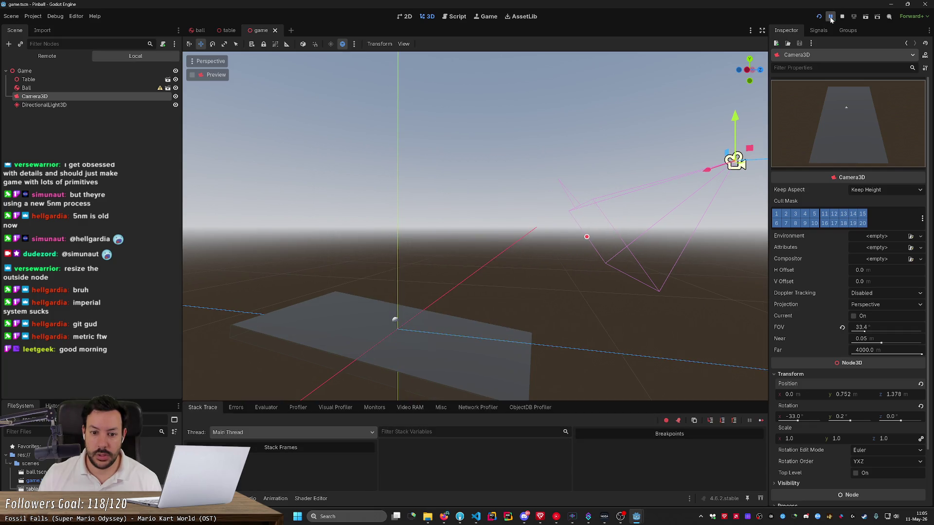
- Bring the Pinball (DEBUG) window to the front and nudge it slightly left
mouse_move(638, 516)
click(660, 486)
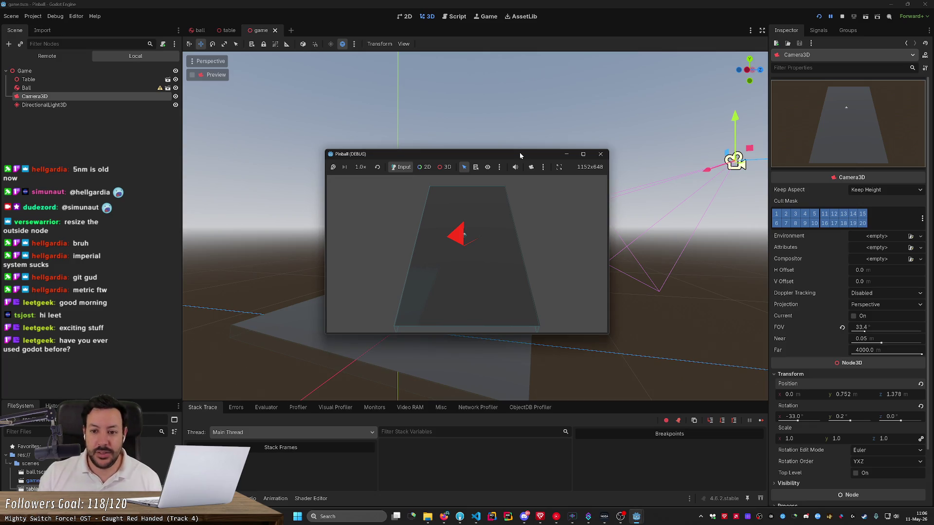
drag(520, 153, 508, 149)
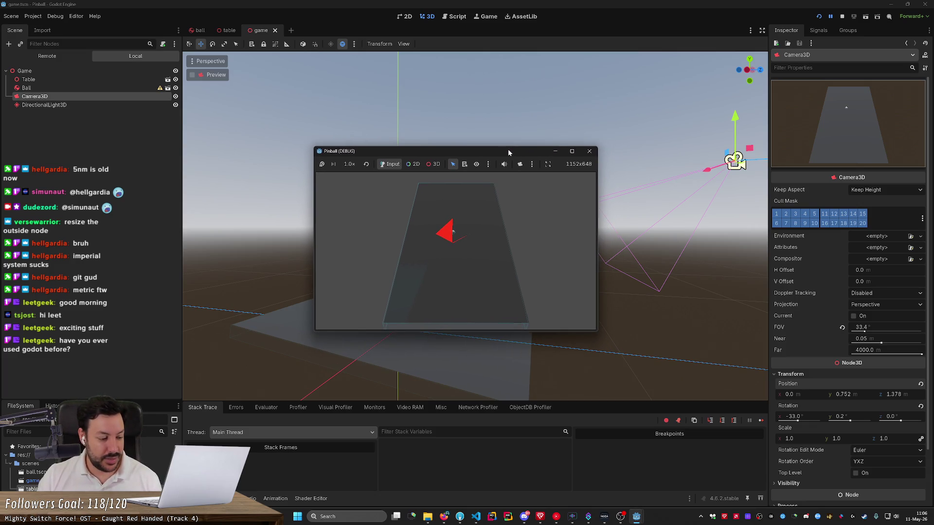
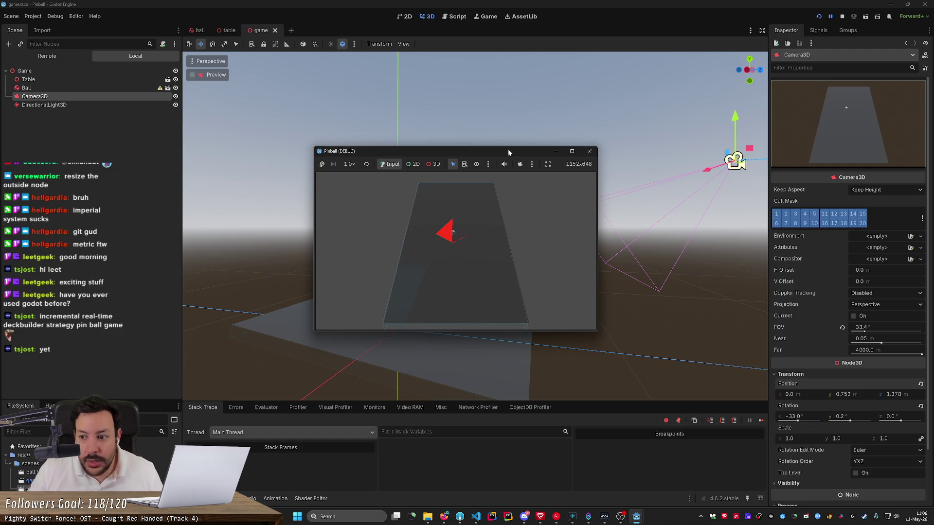
- Stop the running pinball game and orbit the editor view around the table
click(589, 151)
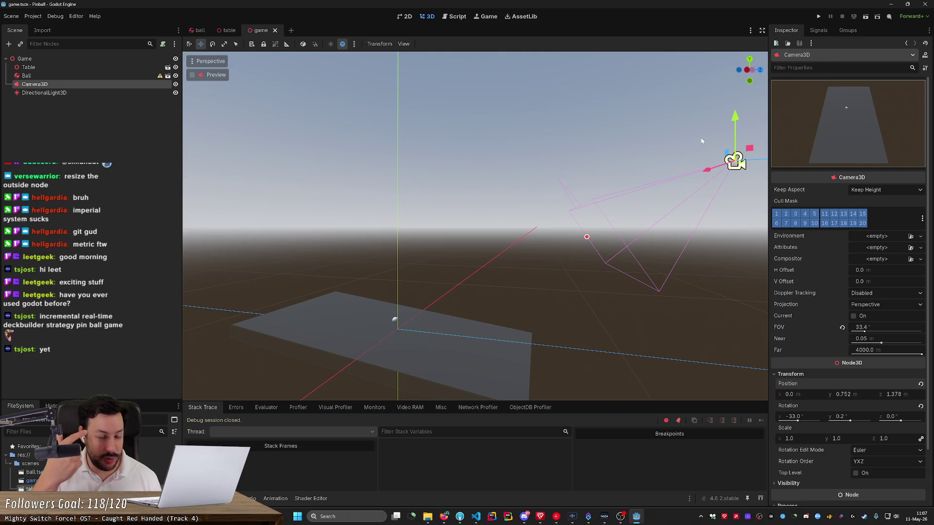
key(alt+Tab)
key(alt+Tab)
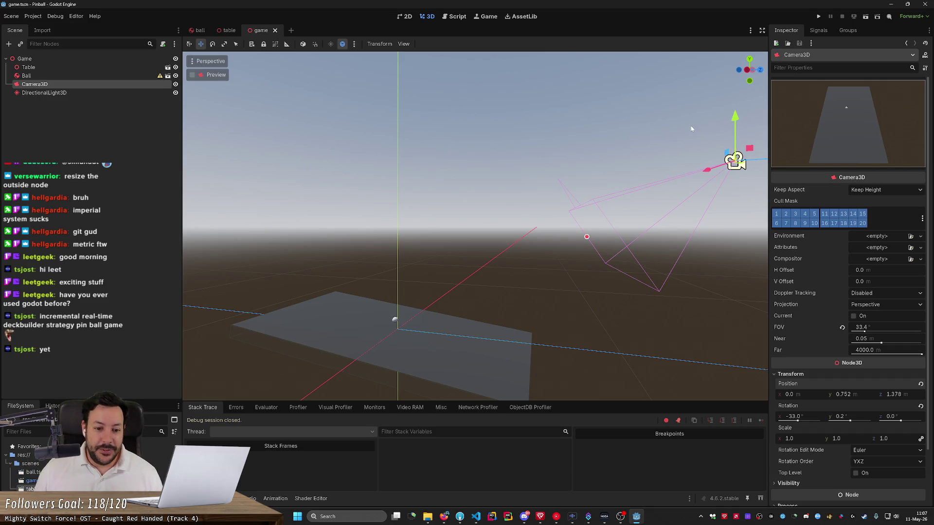
mouse_move(692, 129)
mouse_down()
mouse_move(637, 138)
mouse_move(682, 200)
mouse_up()
- Search 'godot engine' in Firefox and open godotengine.org's Windows download page for version 4.6.2
click(444, 517)
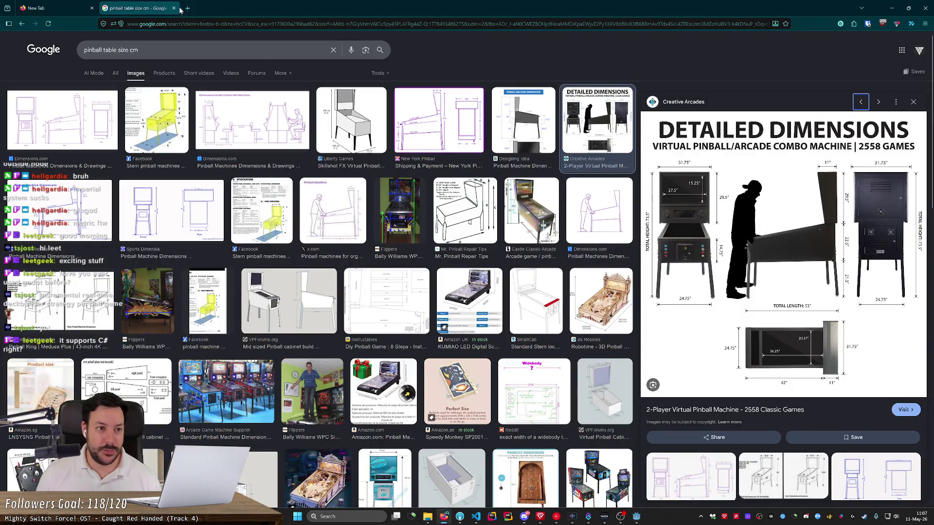
key(ctrl+t)
text(goodot engine)
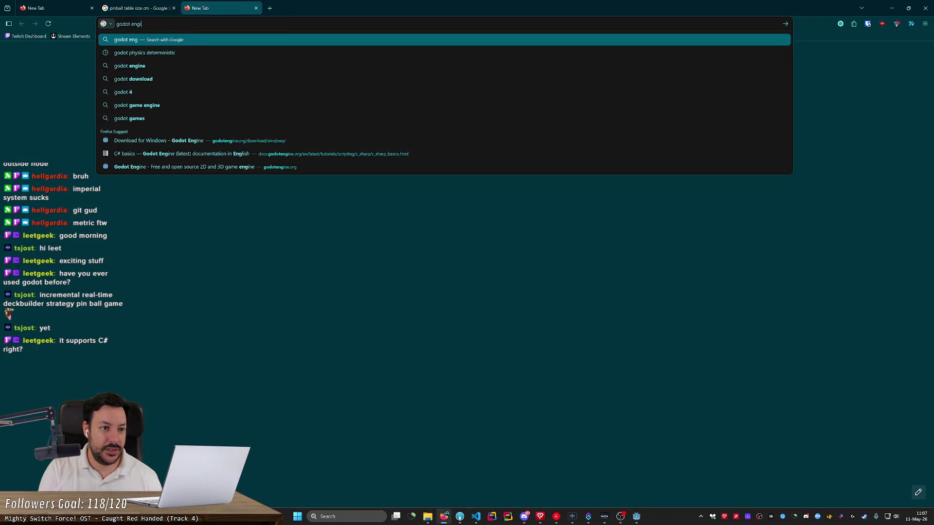
key(Return)
click(138, 112)
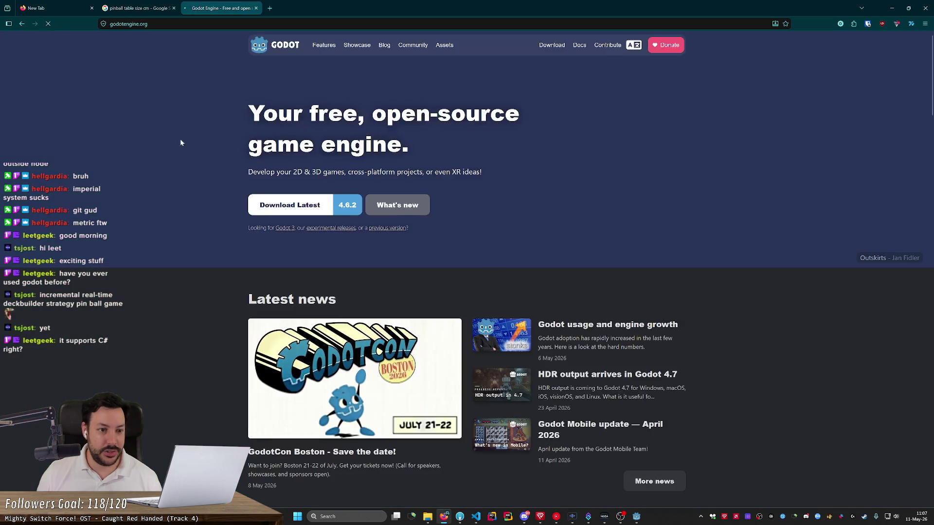
click(305, 198)
mouse_move(343, 202)
mouse_down()
mouse_move(561, 206)
mouse_move(480, 198)
mouse_move(498, 198)
mouse_up()
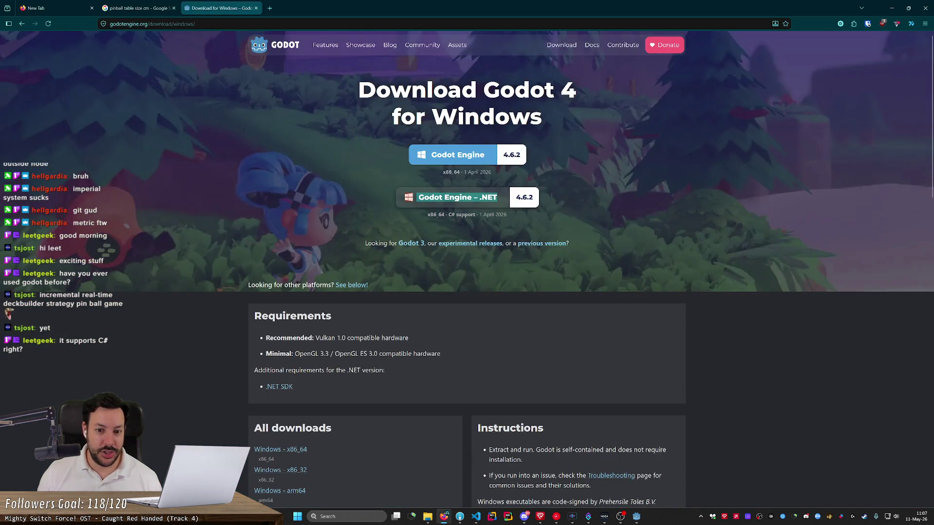
click(484, 185)
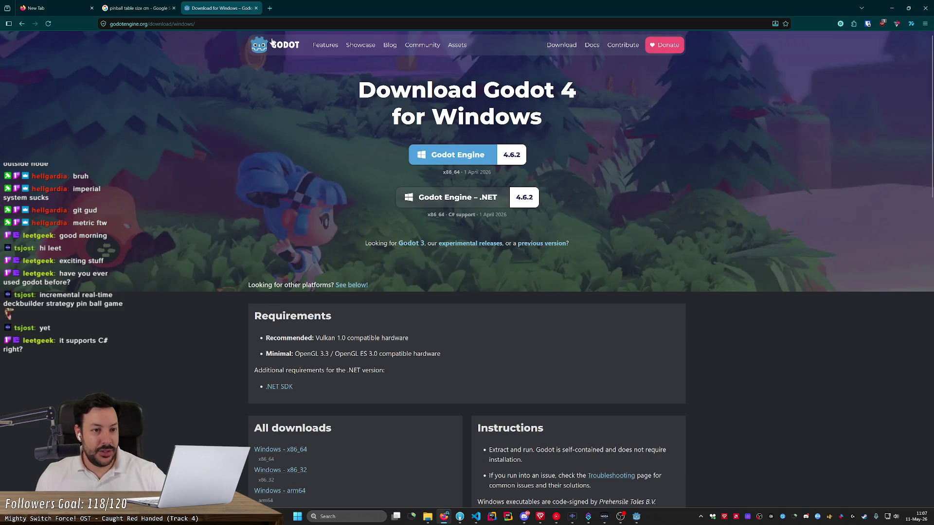
drag(385, 152, 538, 156)
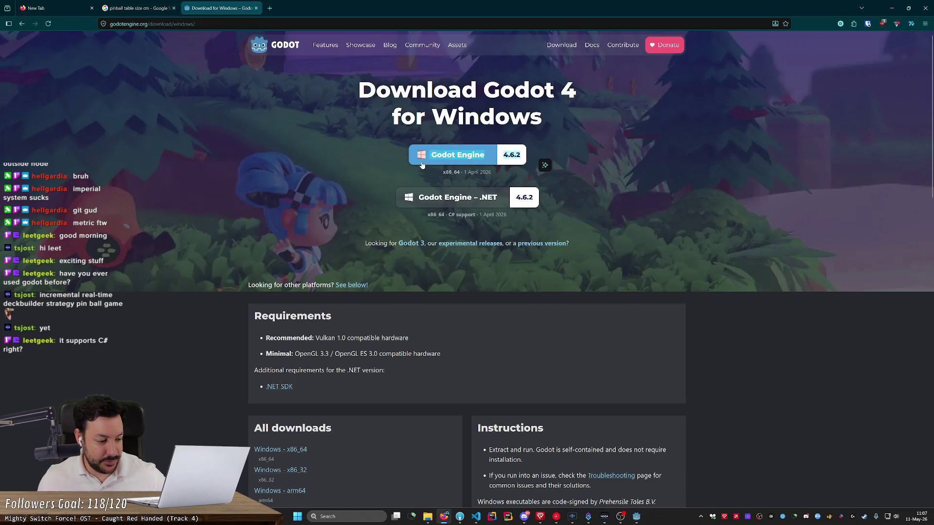
key(alt+Tab)
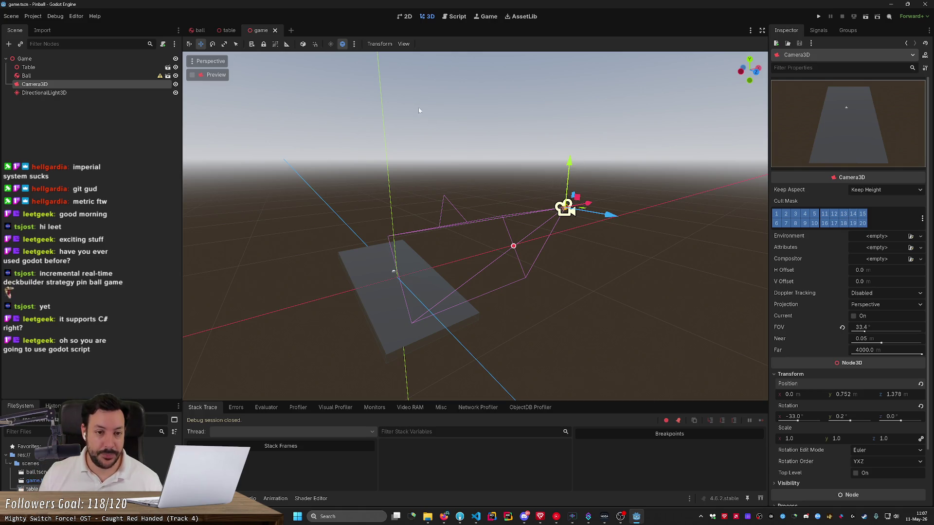
- Save the game scene and deselect the camera
key(ctrl+s)
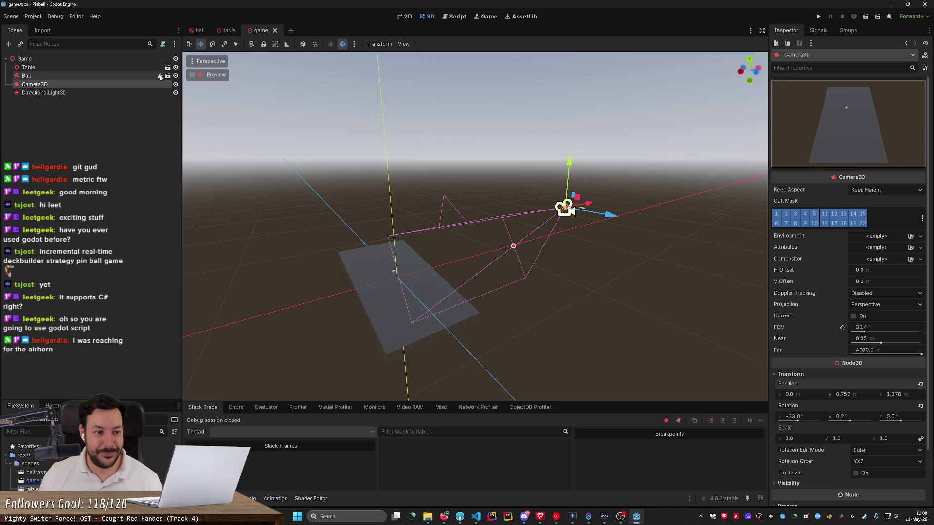
mouse_move(160, 77)
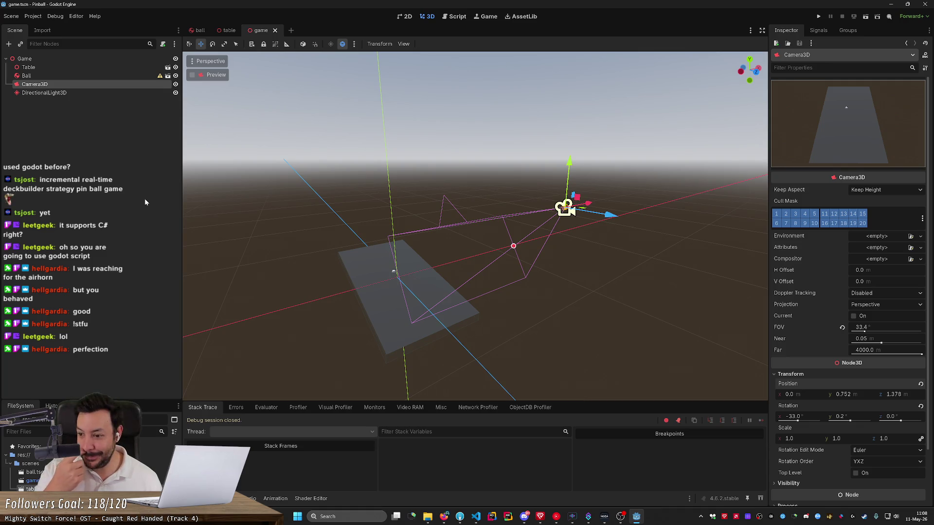
click(145, 198)
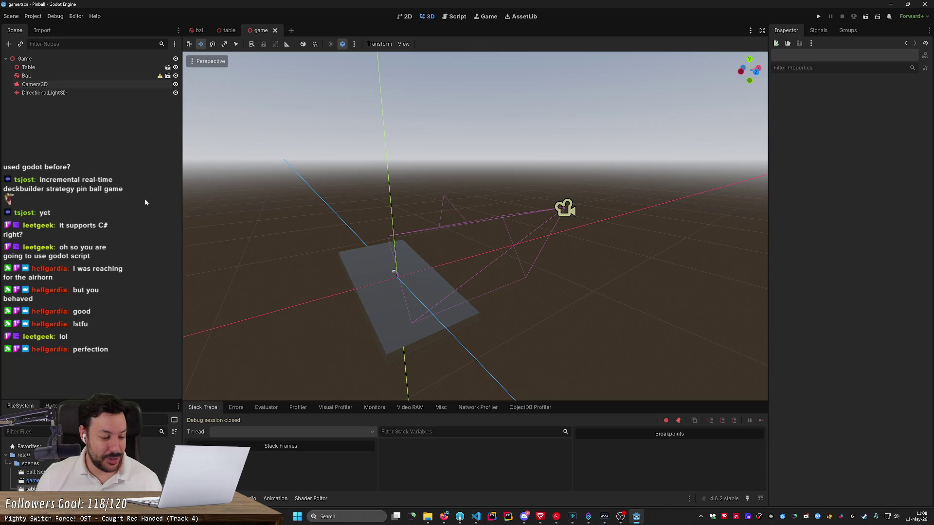
- Test-run the pinball game, stop it, and switch to the table scene
click(818, 16)
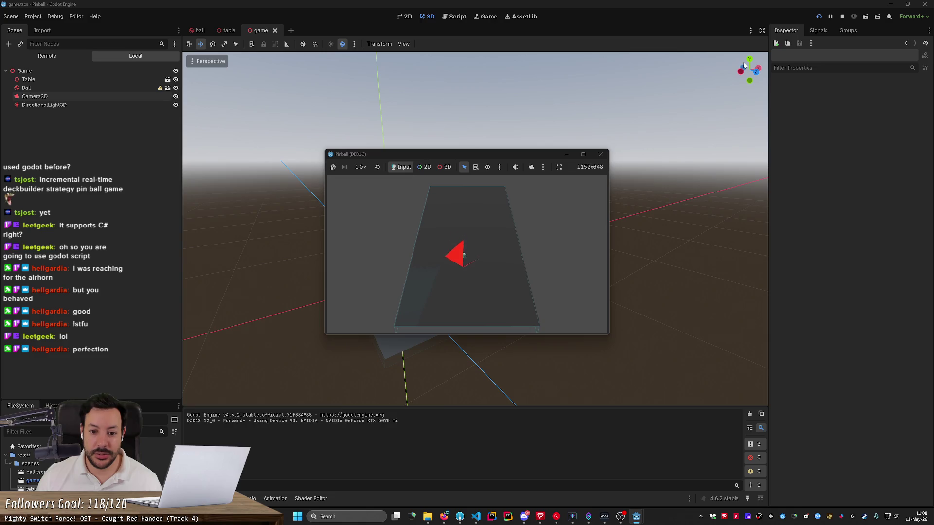
click(842, 16)
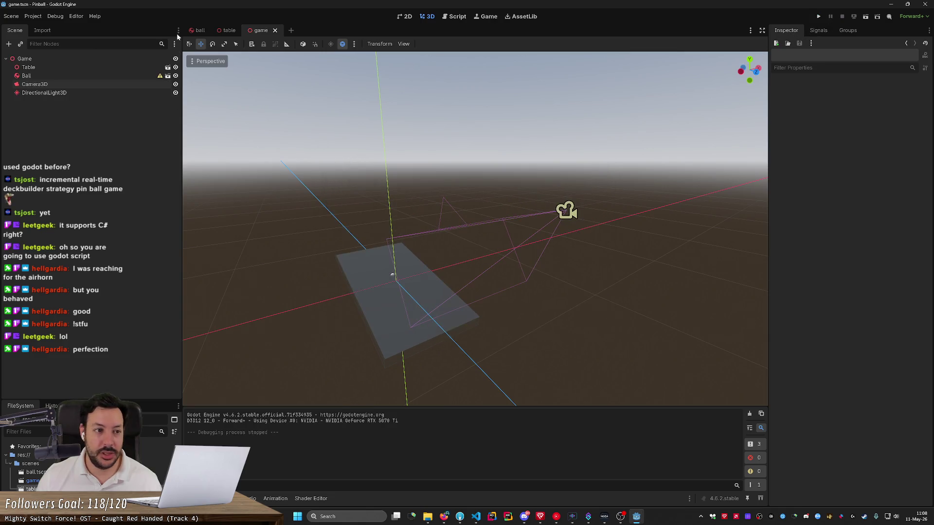
click(32, 16)
mouse_move(55, 16)
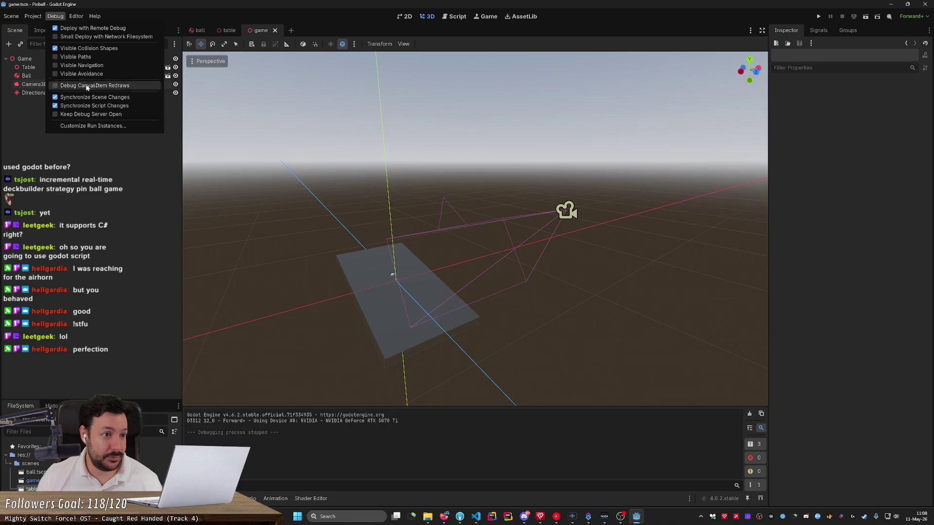
click(110, 191)
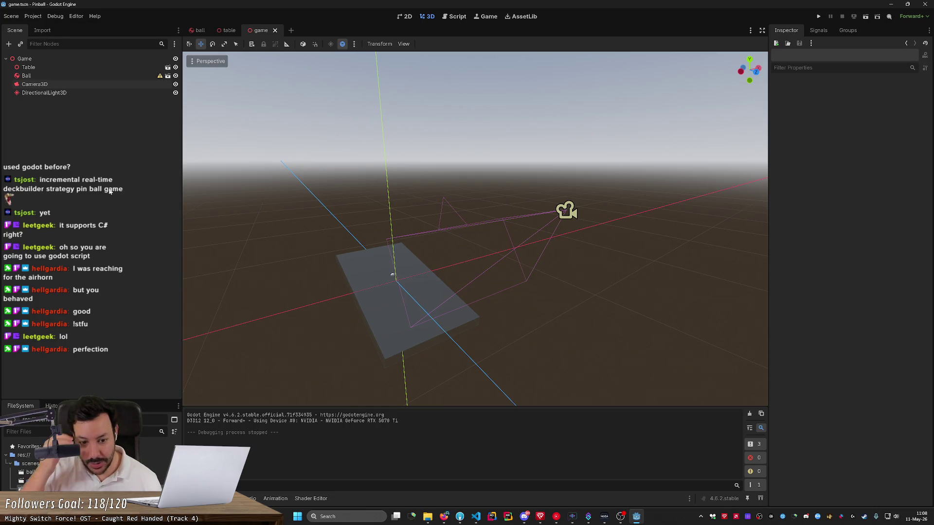
click(229, 31)
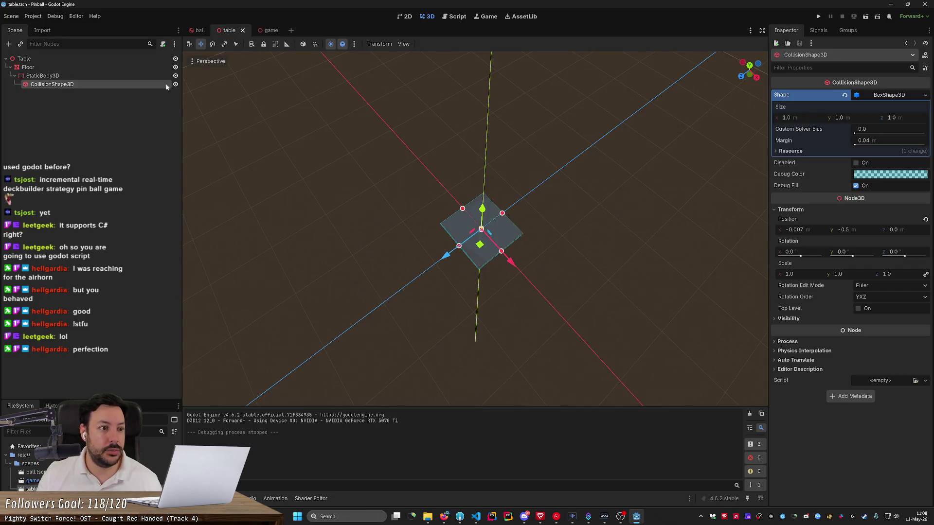
- Copy and paste the floor's static body, then undo the extra body
click(82, 76)
key(ctrl+c)
key(ctrl+v)
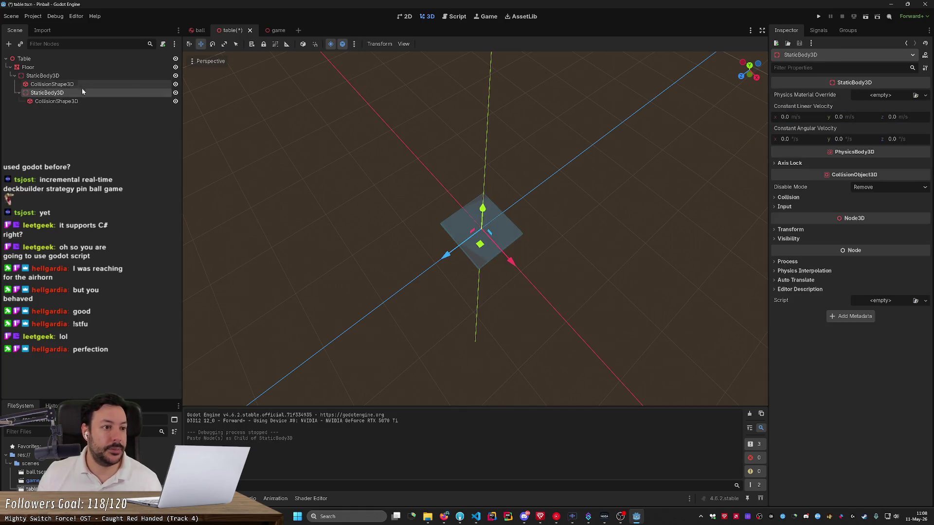
mouse_move(48, 92)
mouse_down()
mouse_move(55, 73)
mouse_move(46, 106)
mouse_move(49, 83)
mouse_up()
click(58, 94)
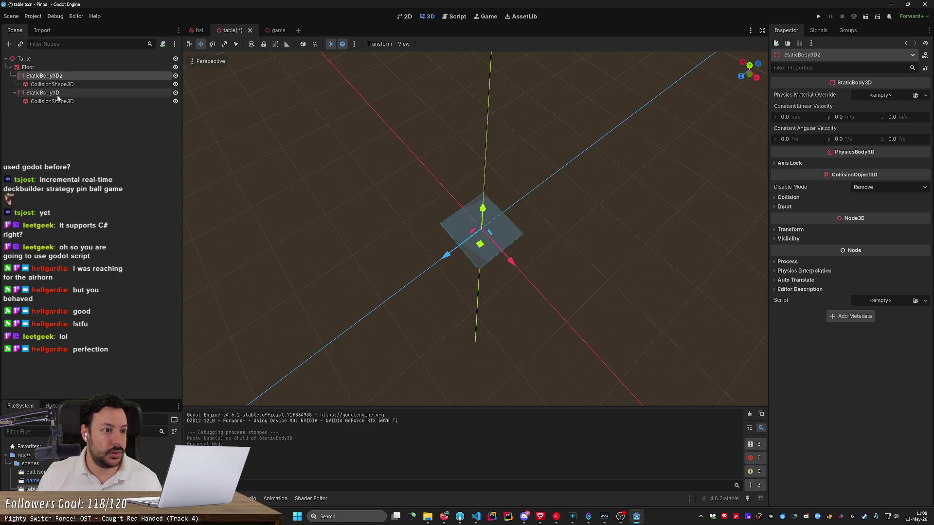
key(F1)
key(Escape)
key(F2)
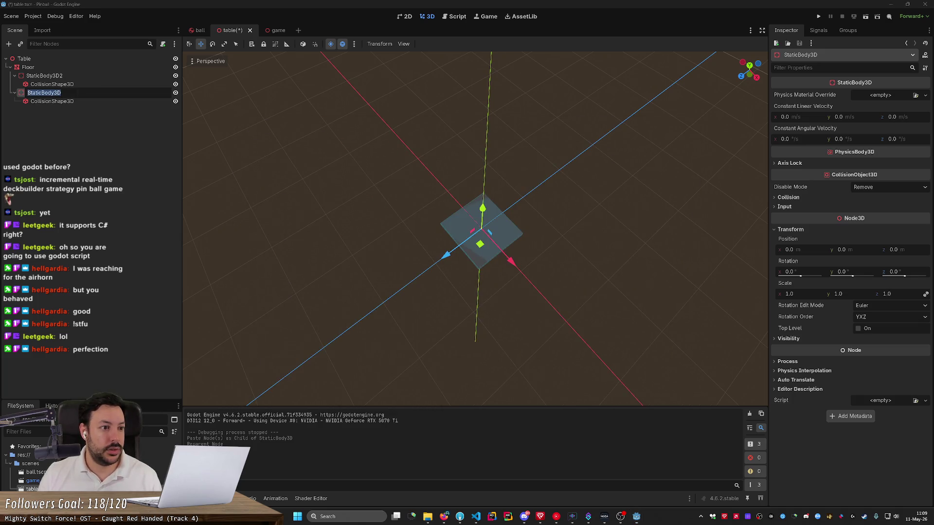
key(Escape)
key(ctrl+z)
key(ctrl+z)
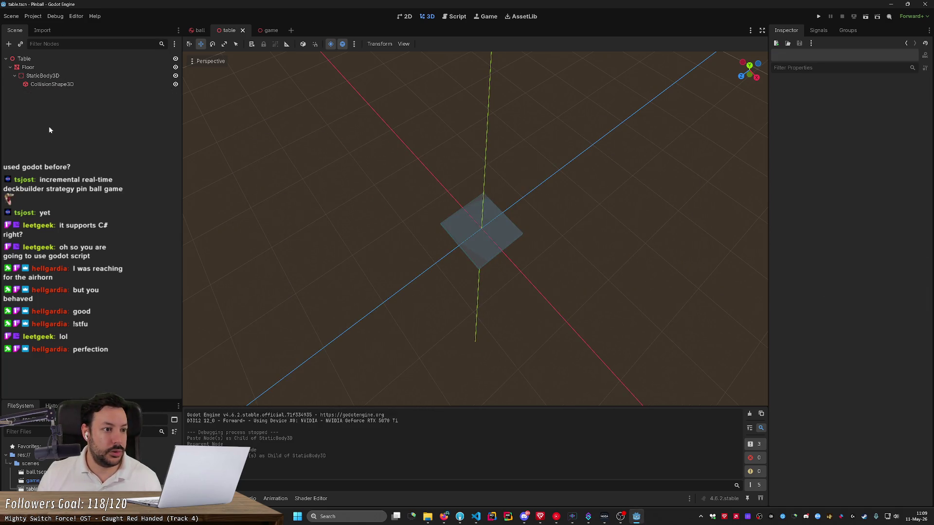
- Paste a copy of Floor as its child and rename it 'Left Wall'
click(36, 67)
key(ctrl+v)
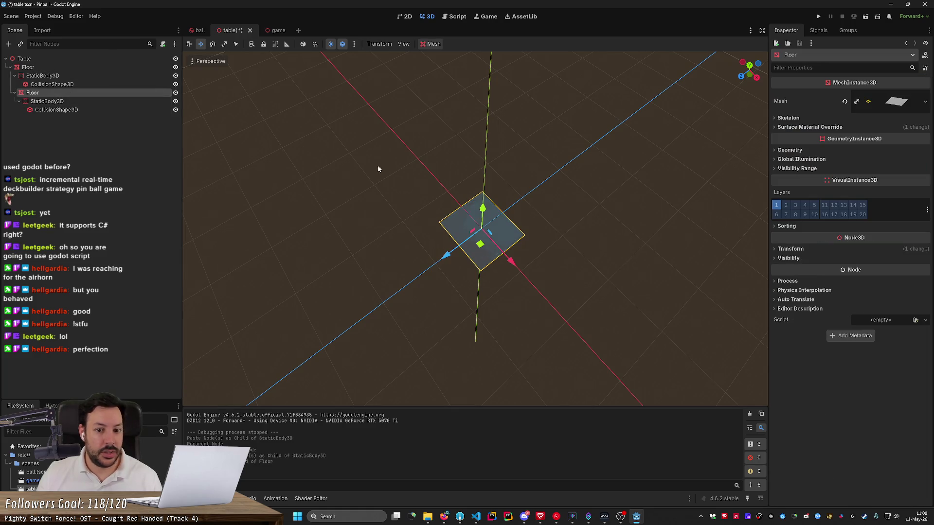
key(F2)
text(Left Wall)
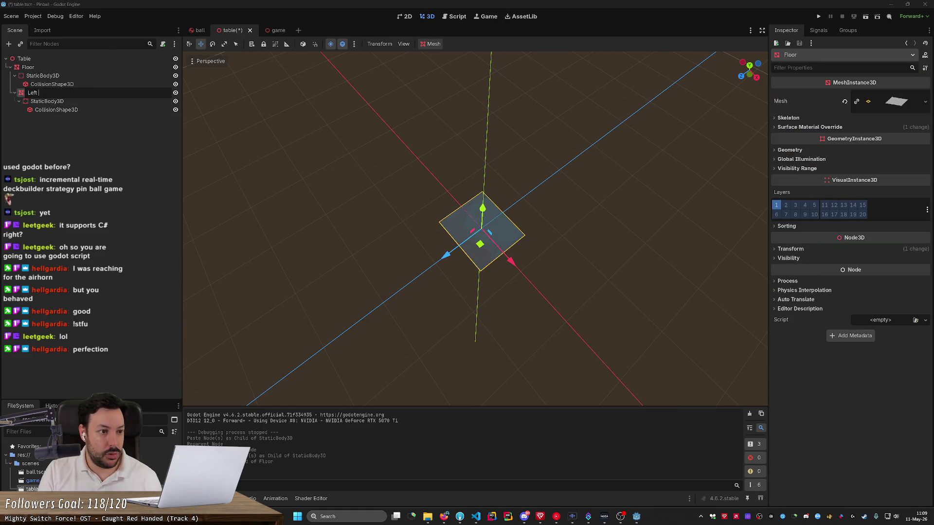
key(Return)
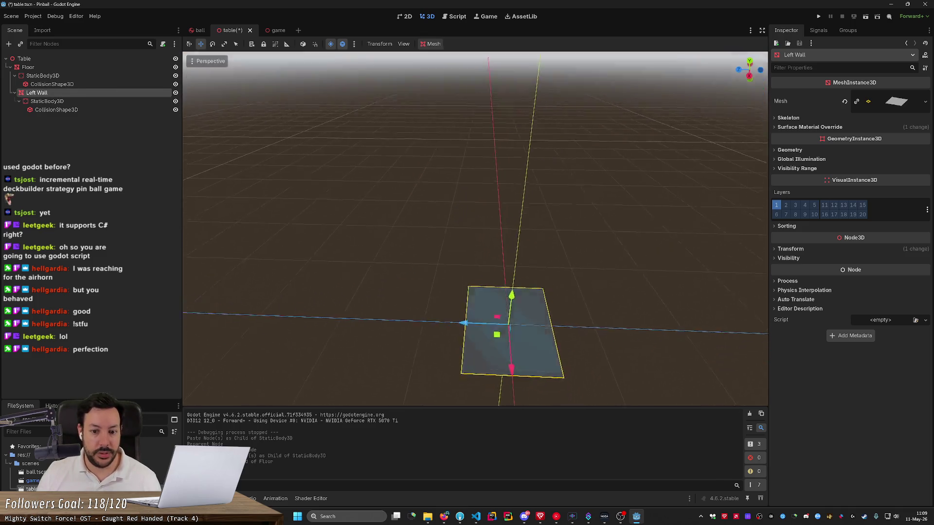
scroll(477, 199, up, 3)
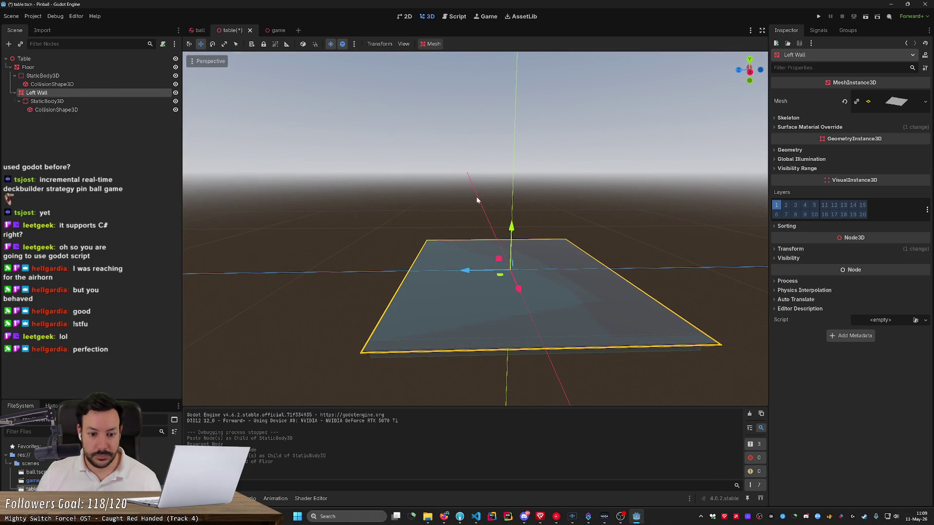
key(e)
key(r)
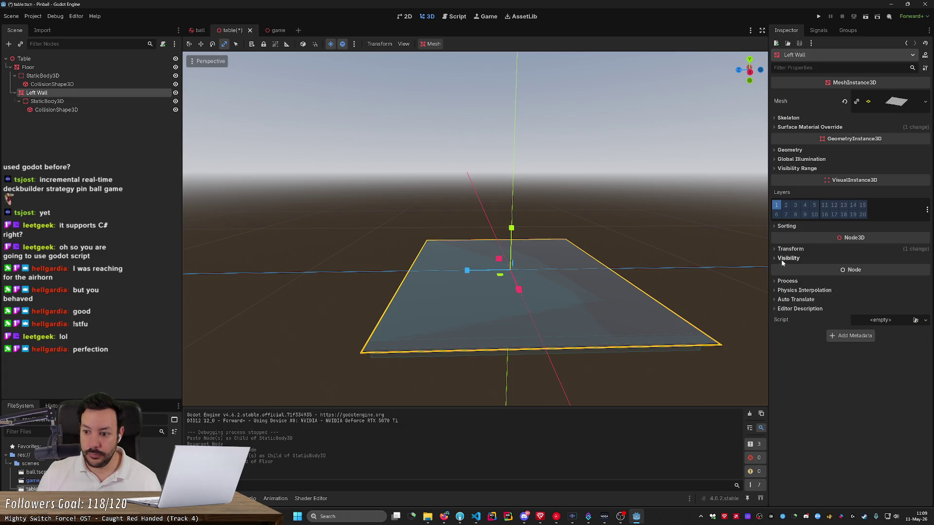
- Scale Left Wall into a thin upright strip and move it onto the floor's left edge
drag(467, 270, 509, 273)
drag(511, 229, 509, 24)
mouse_move(504, 125)
mouse_down()
mouse_move(479, 296)
mouse_move(487, 177)
mouse_move(478, 114)
mouse_up()
drag(476, 132, 486, 171)
scroll(515, 204, down, 3)
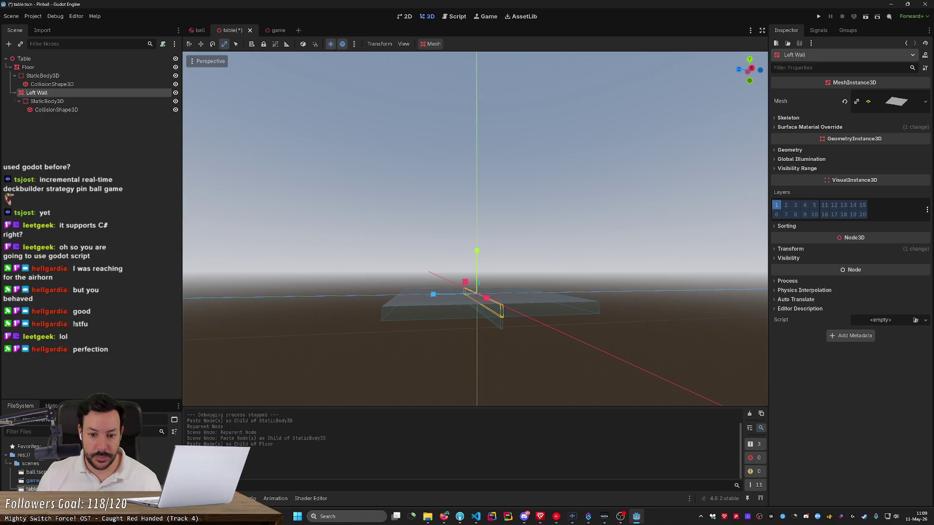
key(w)
drag(440, 265, 363, 267)
scroll(363, 267, up, 4)
scroll(413, 287, down, 2)
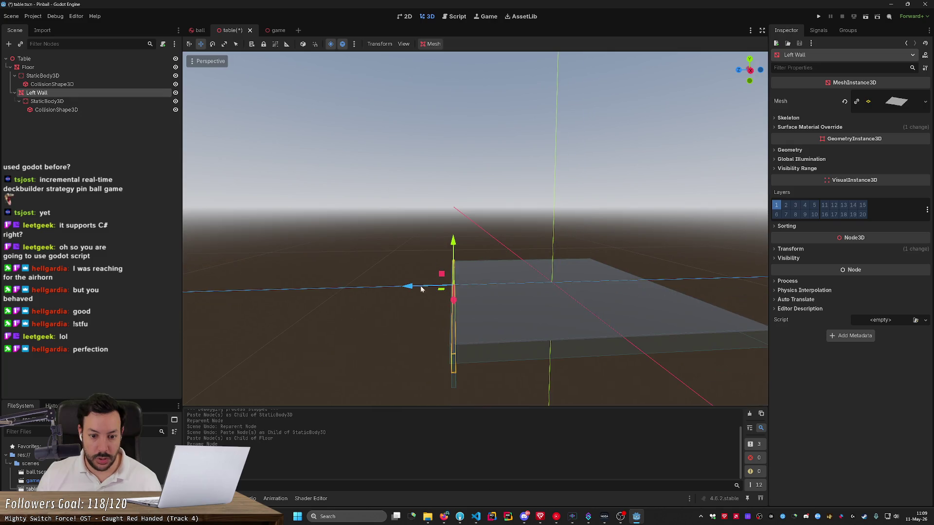
drag(414, 287, 409, 287)
mouse_move(453, 240)
mouse_down()
mouse_move(452, 226)
mouse_move(491, 227)
mouse_move(515, 209)
mouse_up()
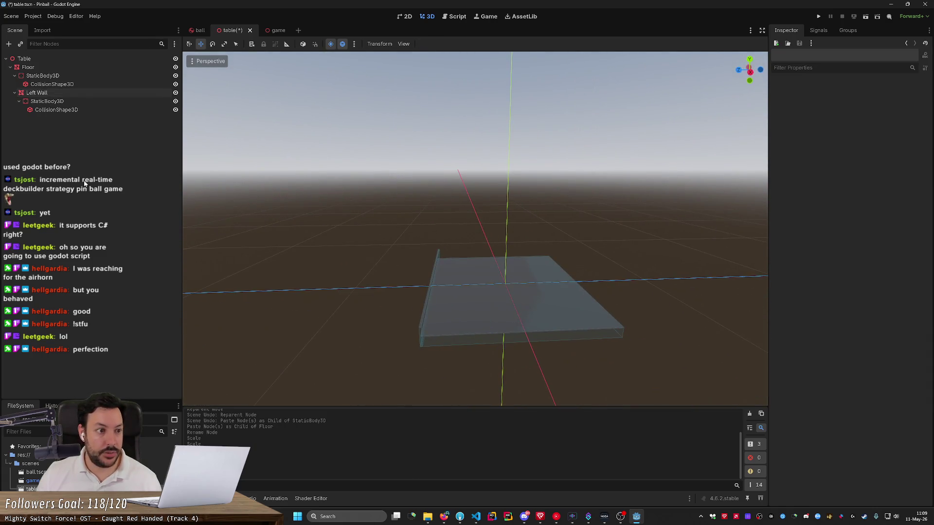
- Check the Left Wall's collision box size, frame its static body, then select the wall mesh
click(78, 102)
click(78, 109)
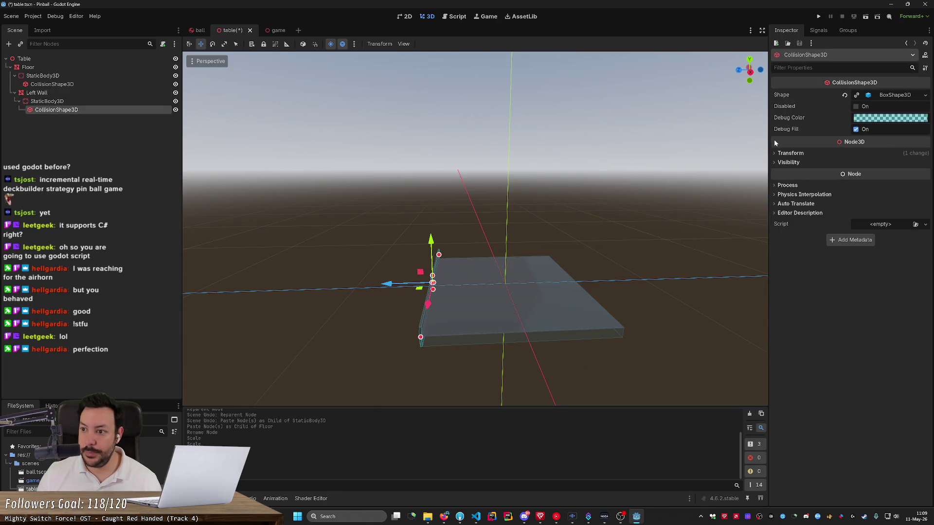
click(887, 94)
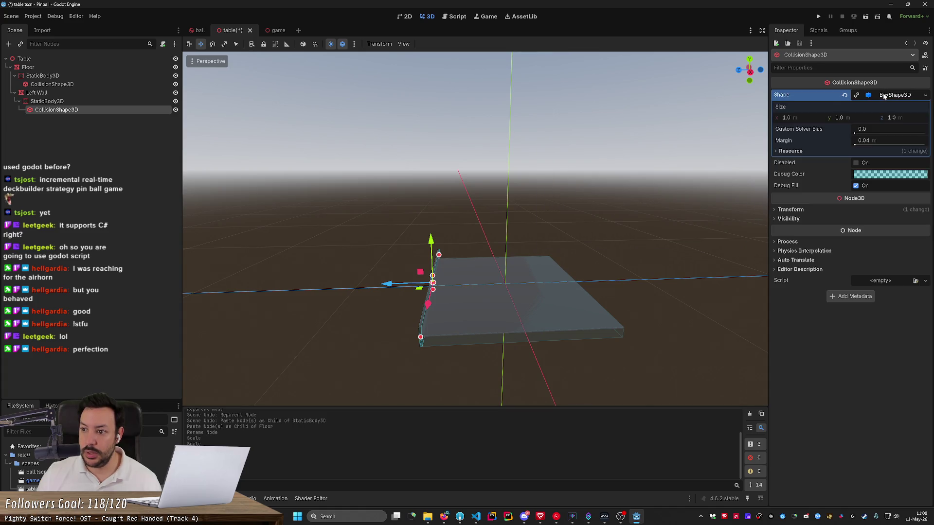
click(88, 100)
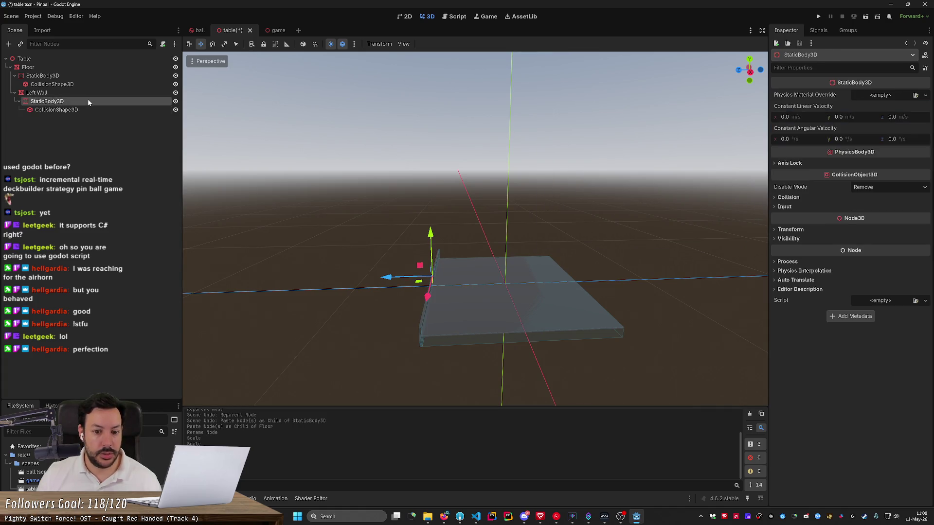
key(f)
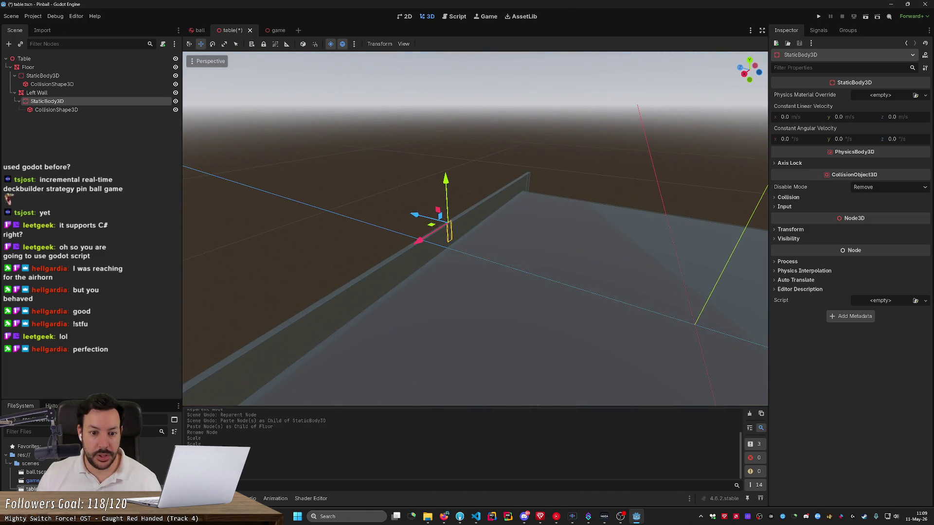
click(89, 93)
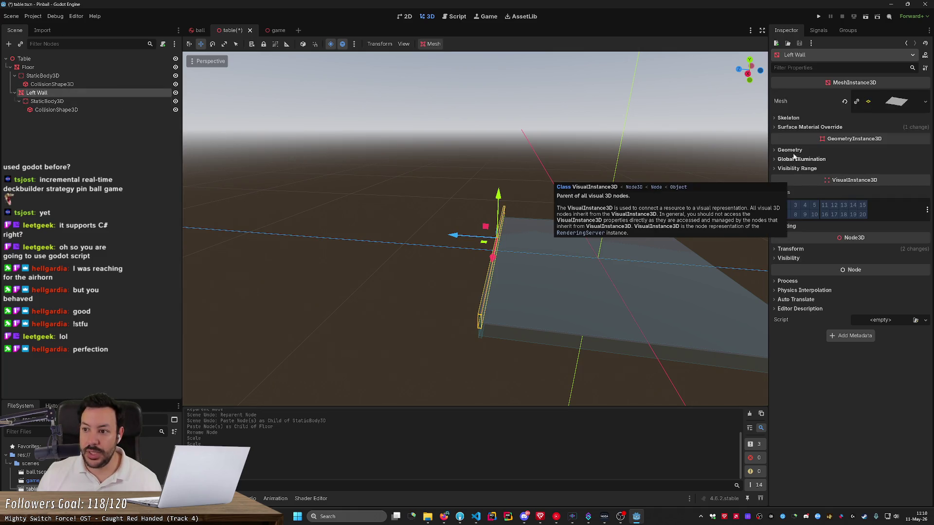
- Replace the Floor's plane mesh with a New BoxMesh
click(892, 103)
click(919, 104)
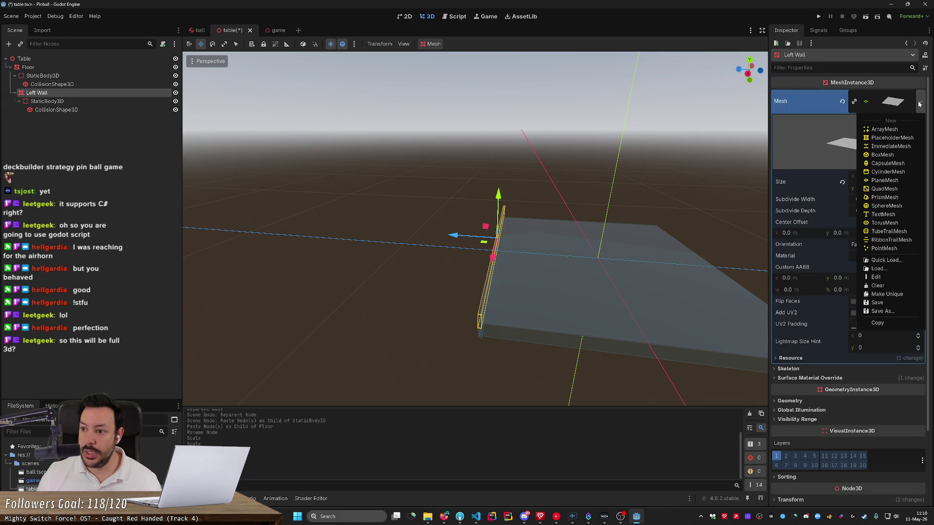
click(883, 155)
click(662, 279)
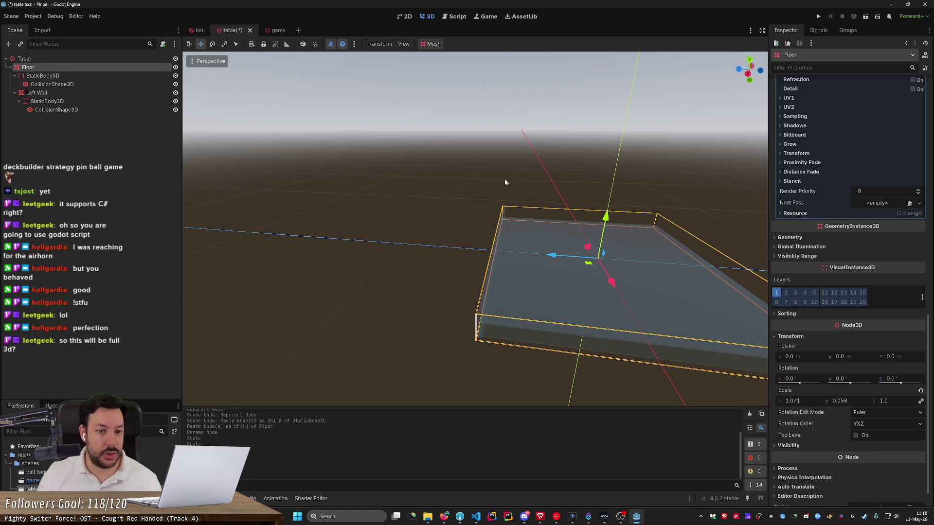
scroll(885, 208, up, 15)
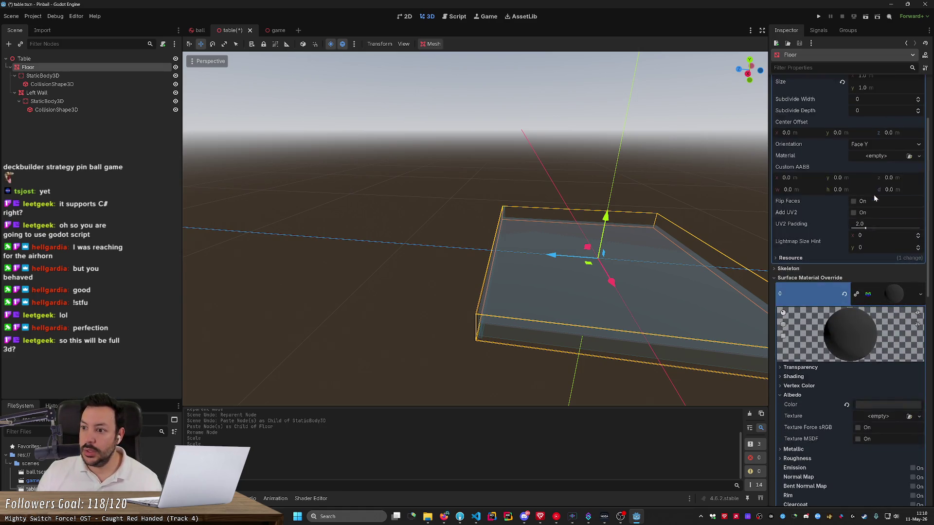
click(908, 103)
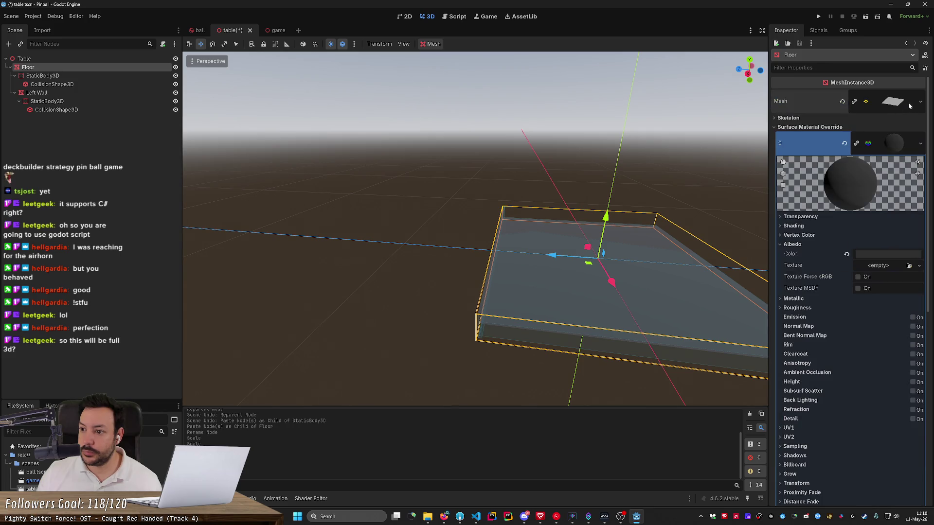
click(908, 106)
click(919, 103)
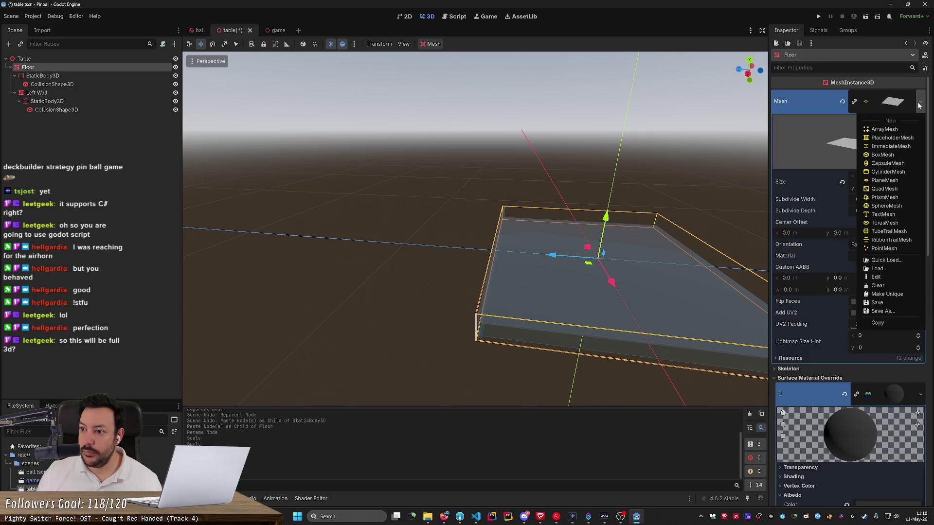
click(897, 156)
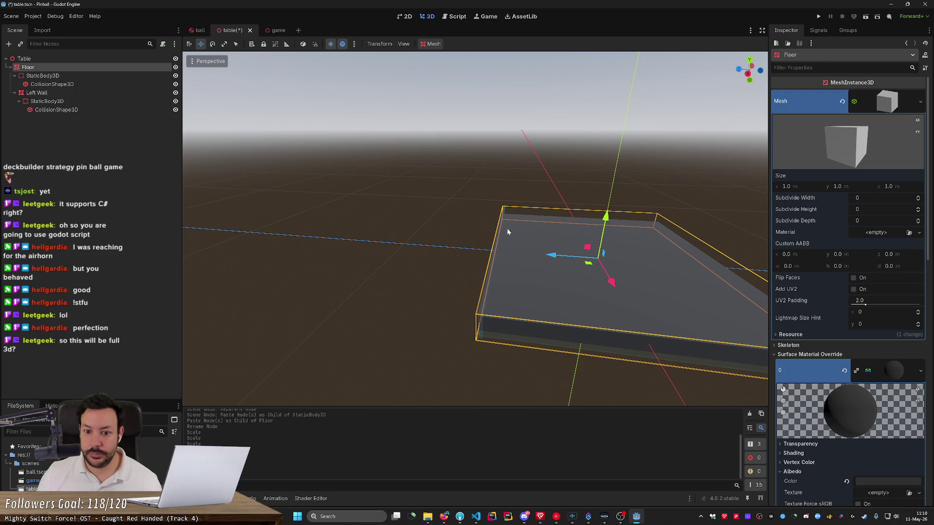
- Replace the Left Wall's plane mesh with a New BoxMesh too
click(73, 92)
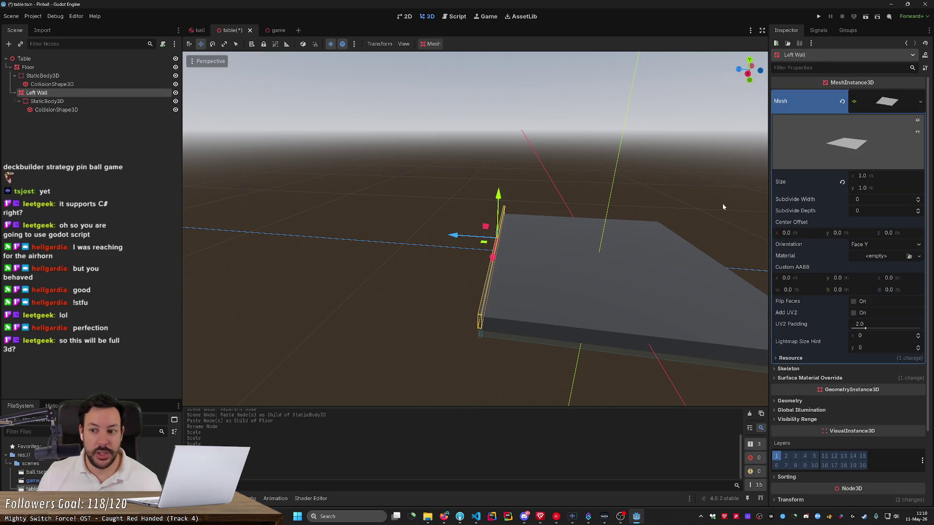
click(920, 102)
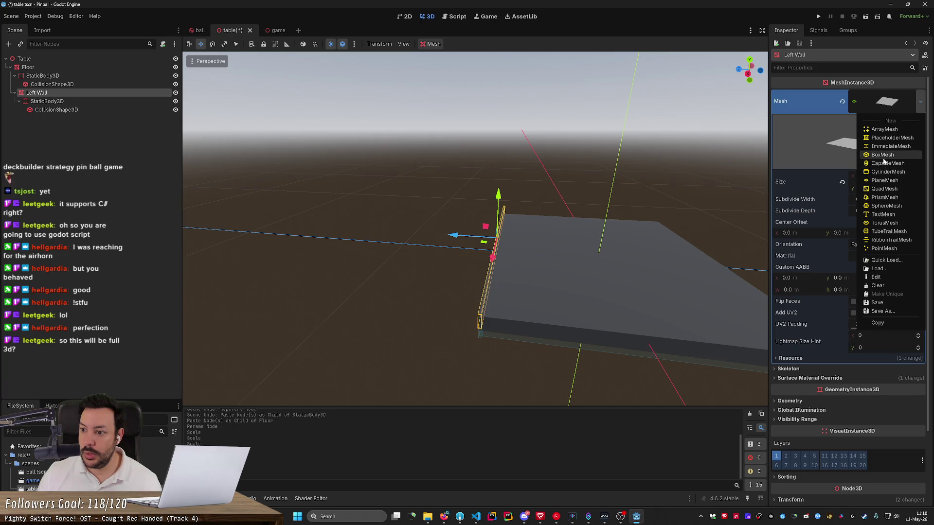
click(870, 157)
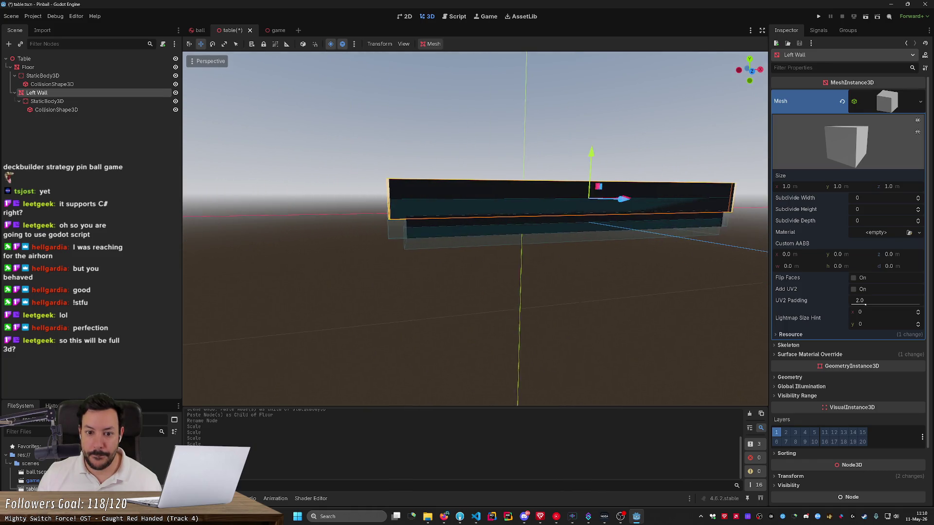
click(499, 273)
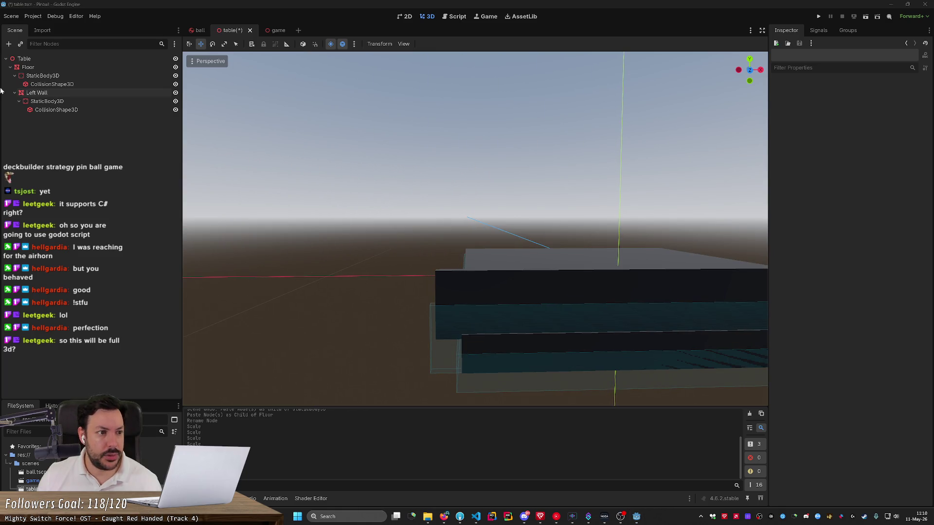
click(72, 93)
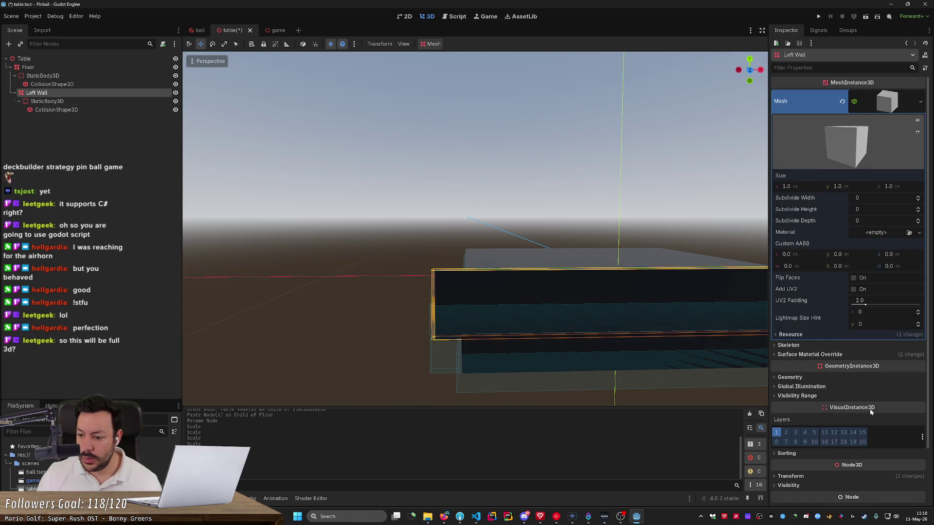
- Set the Left Wall's Transform Scale back to 1, 1, 1 in the Inspector
scroll(871, 411, down, 3)
click(793, 412)
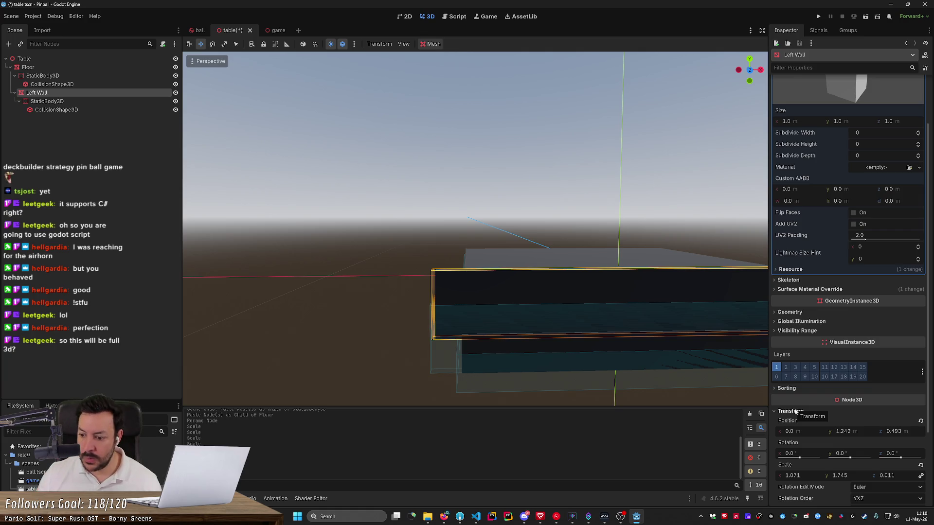
click(793, 475)
key(Tab)
key(Tab)
text(1)
key(Return)
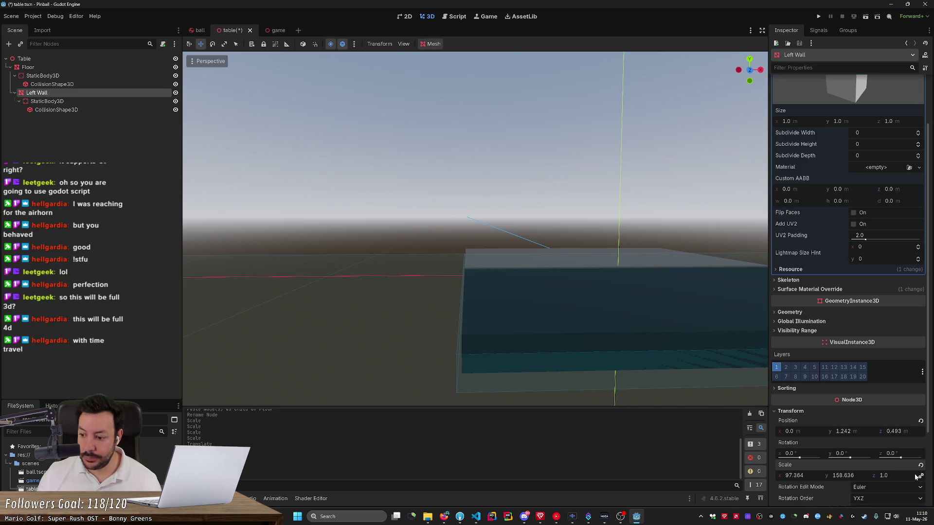
key(ctrl+z)
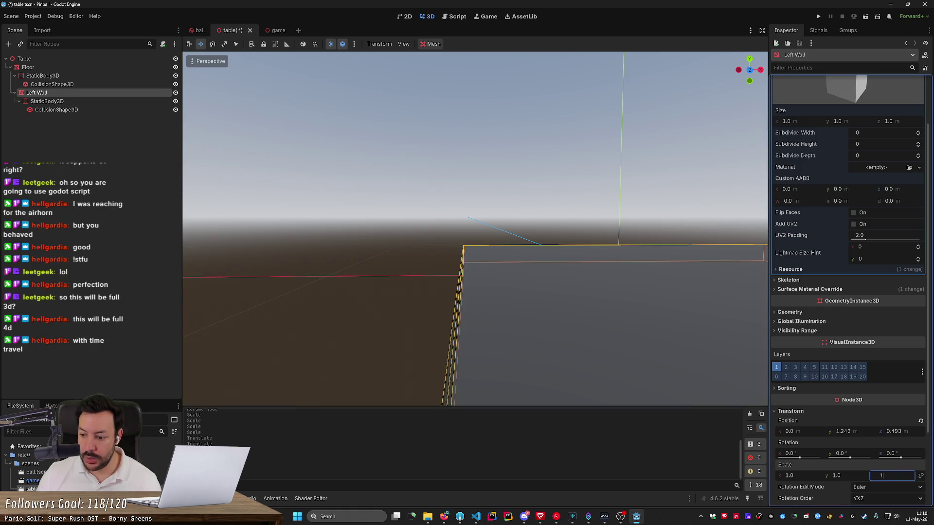
click(375, 281)
drag(375, 281, 375, 281)
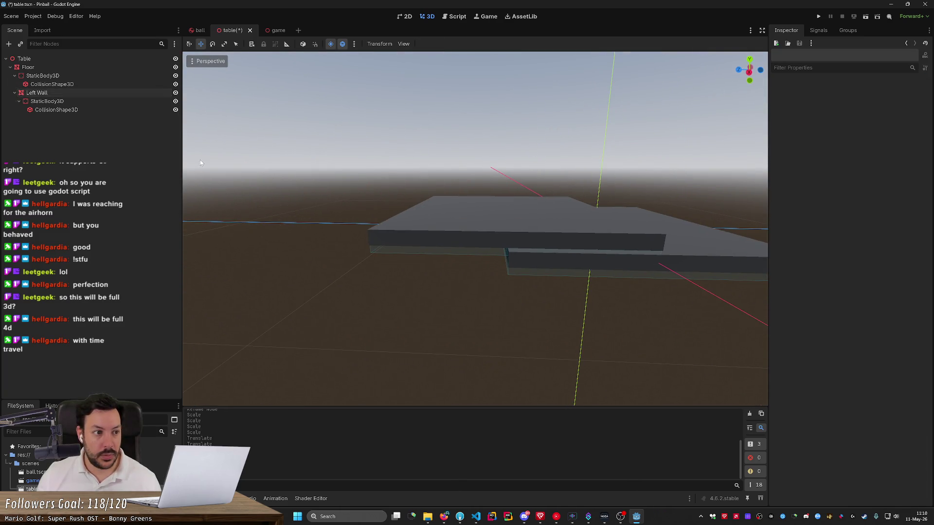
click(113, 94)
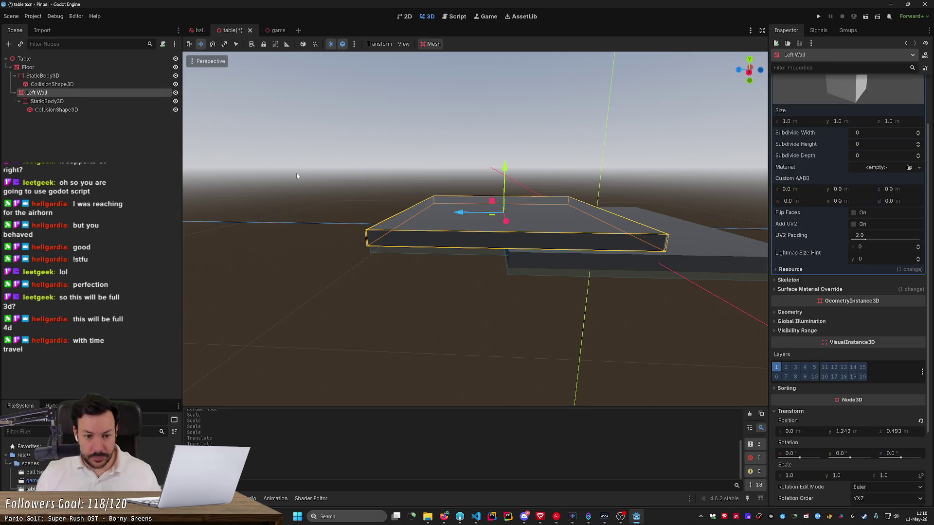
drag(214, 149, 278, 157)
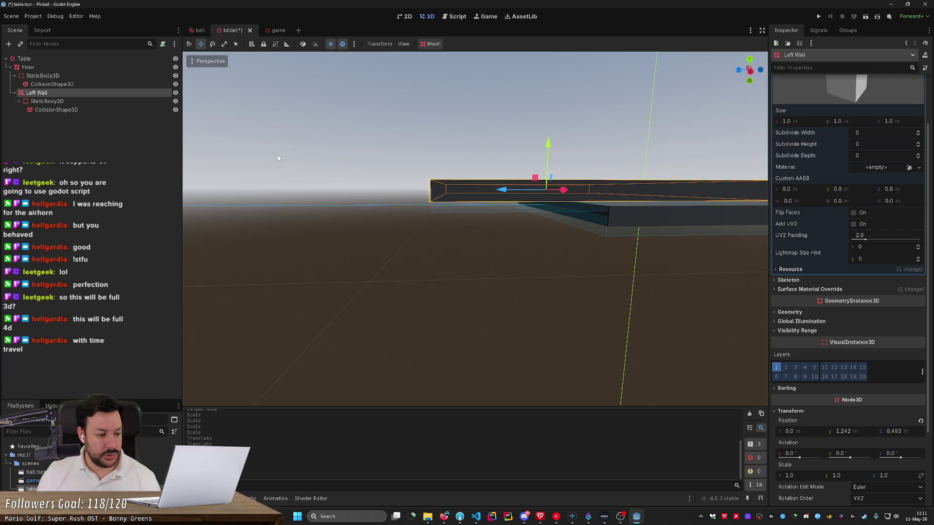
drag(279, 156, 327, 162)
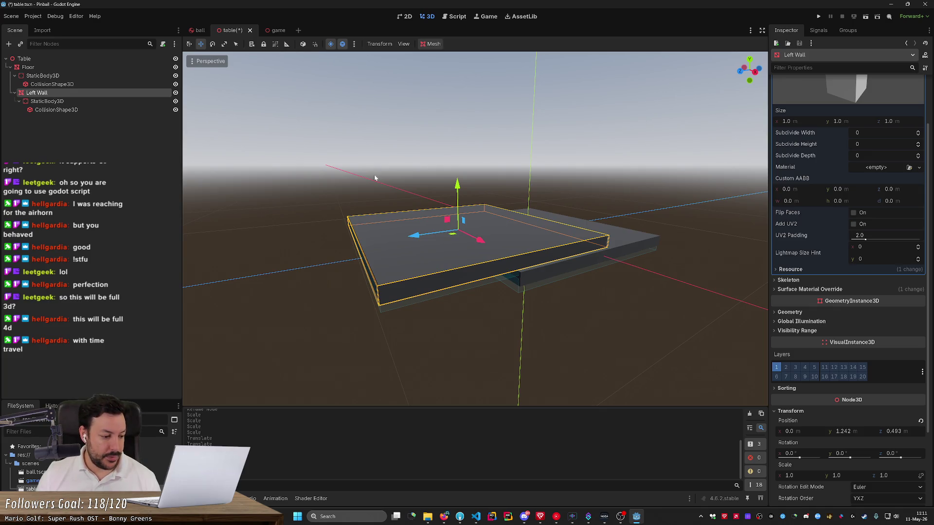
drag(375, 178, 433, 184)
scroll(475, 228, down, 2)
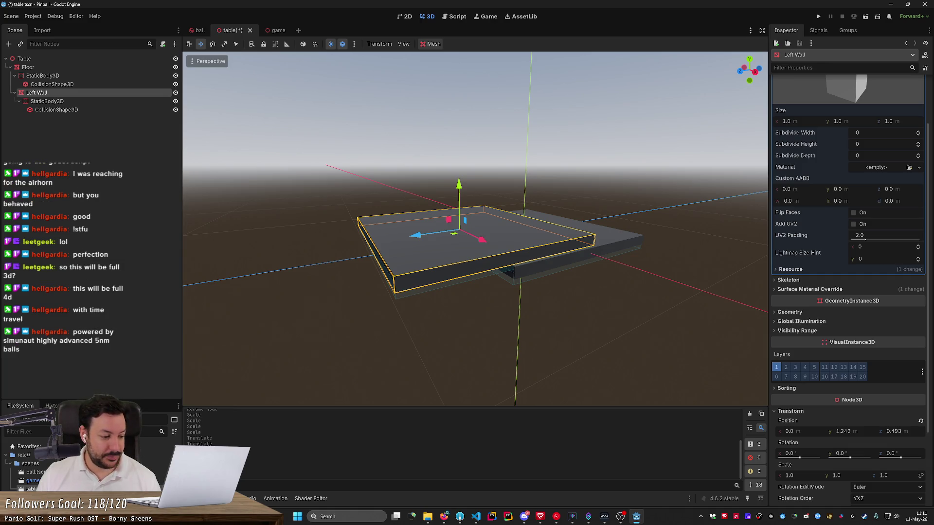
key(w)
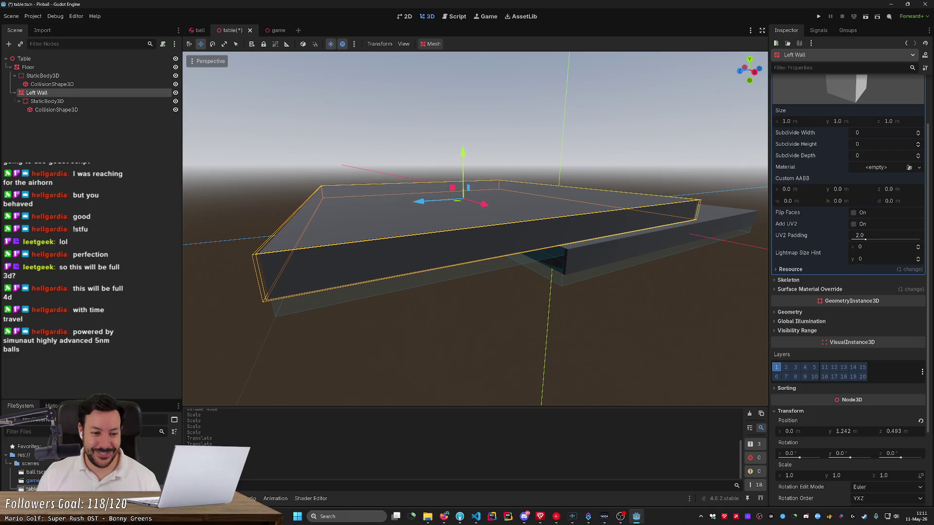
key(a)
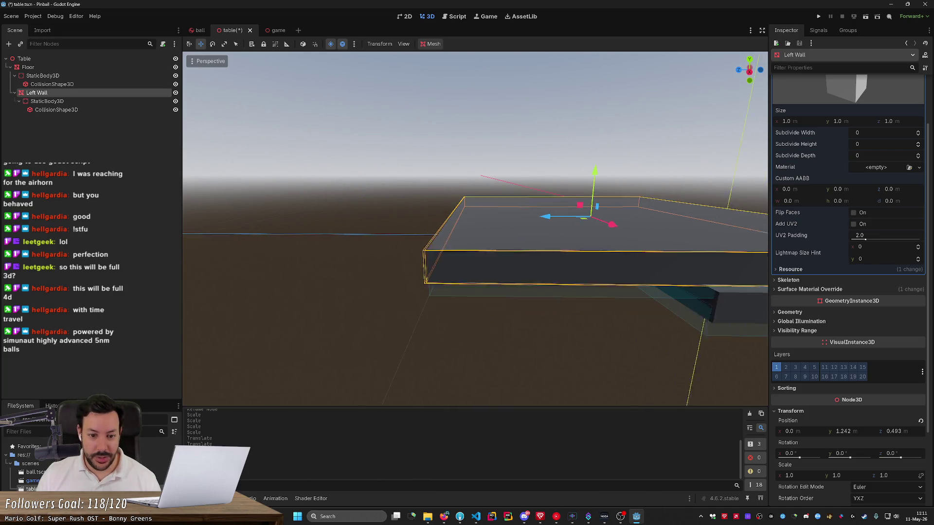
key(d)
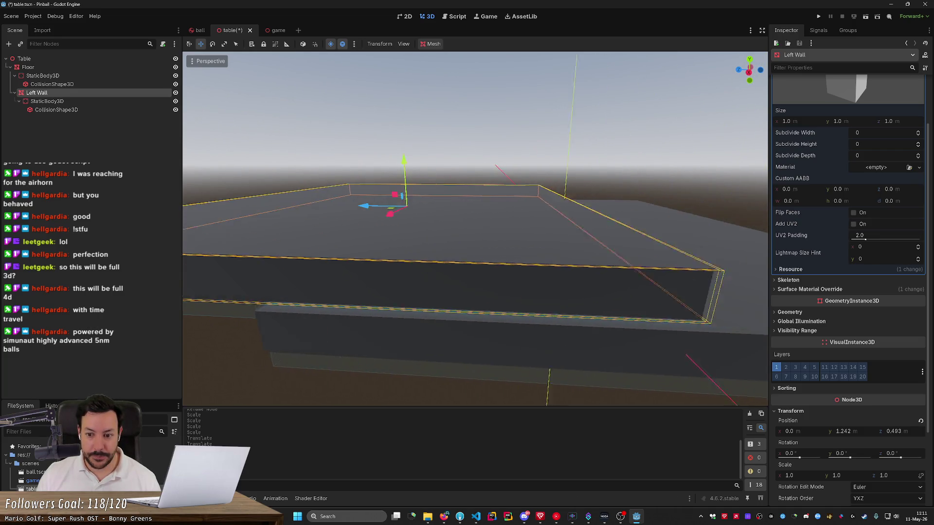
key(s)
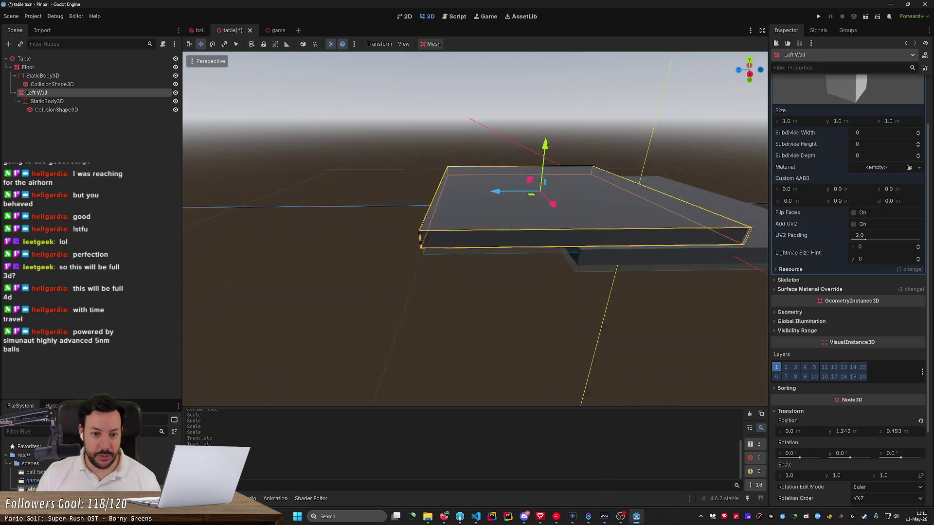
key(a)
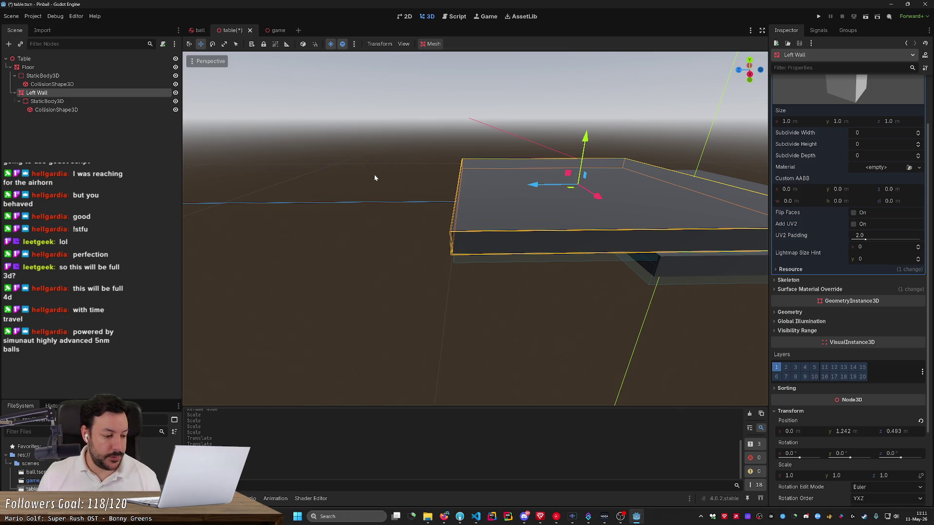
key(w)
click(377, 173)
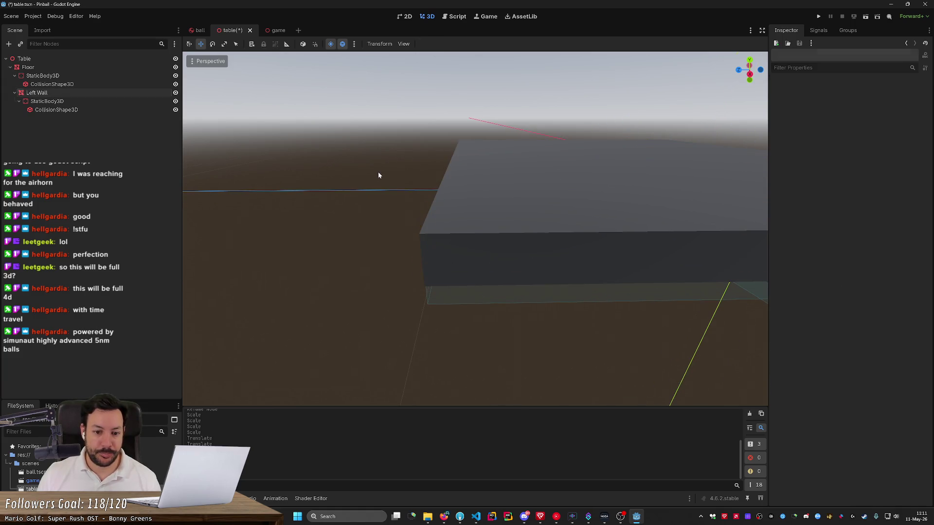
key(s)
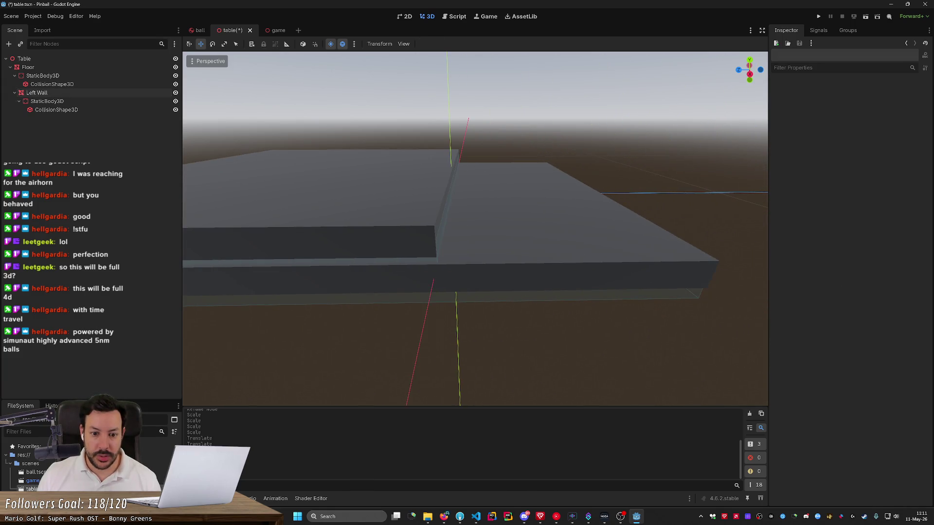
key(a)
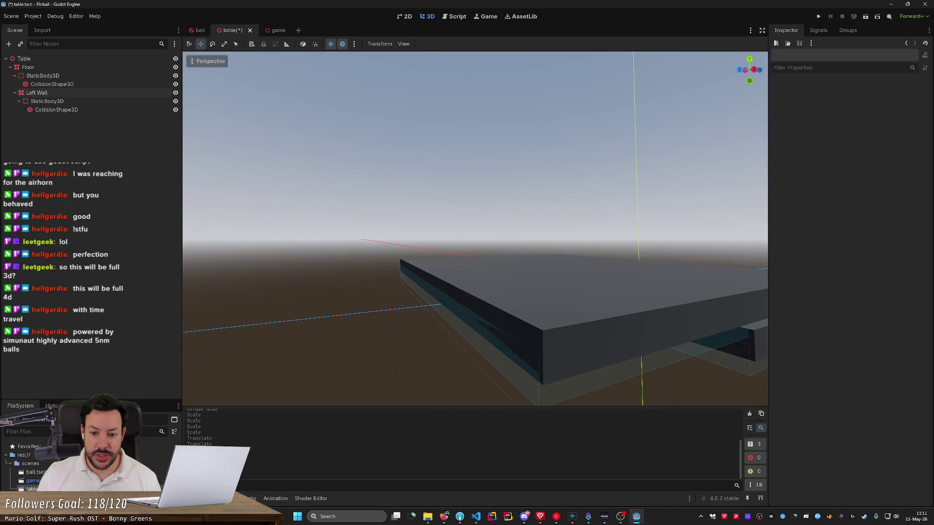
key(s)
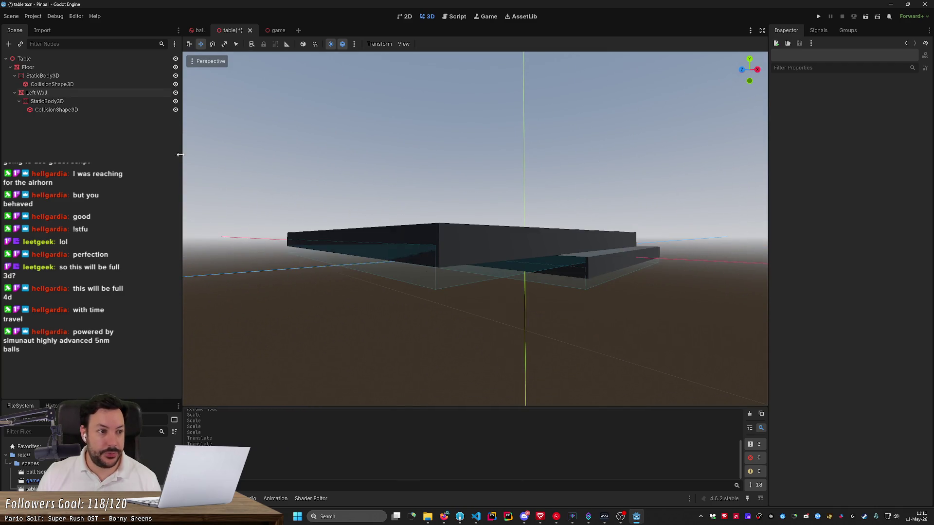
click(91, 103)
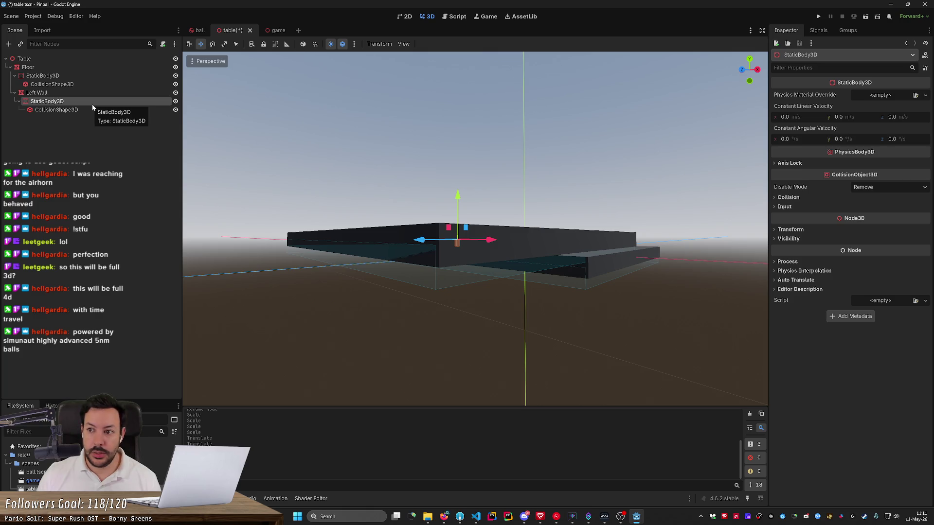
- Set the Left Wall static body's Transform Position Y to 0.5
drag(457, 194, 459, 190)
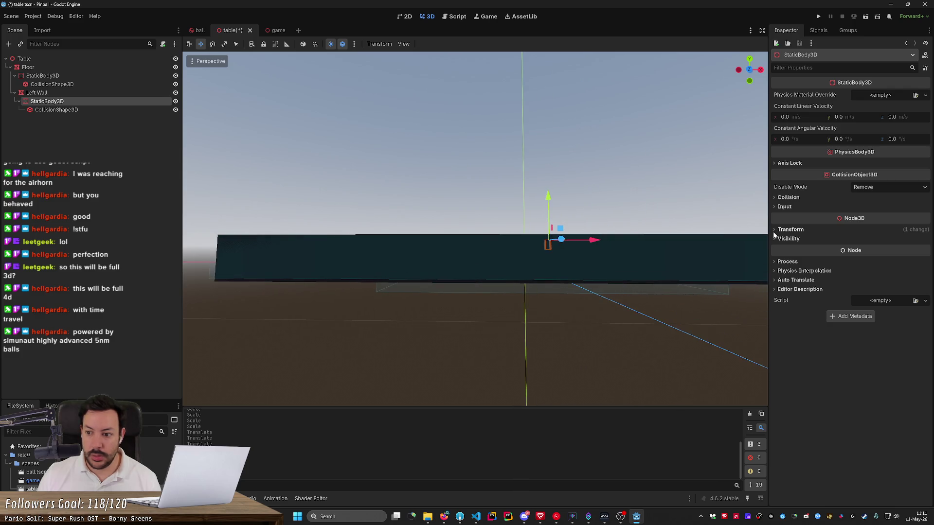
click(790, 230)
click(844, 250)
text(0.5)
key(Return)
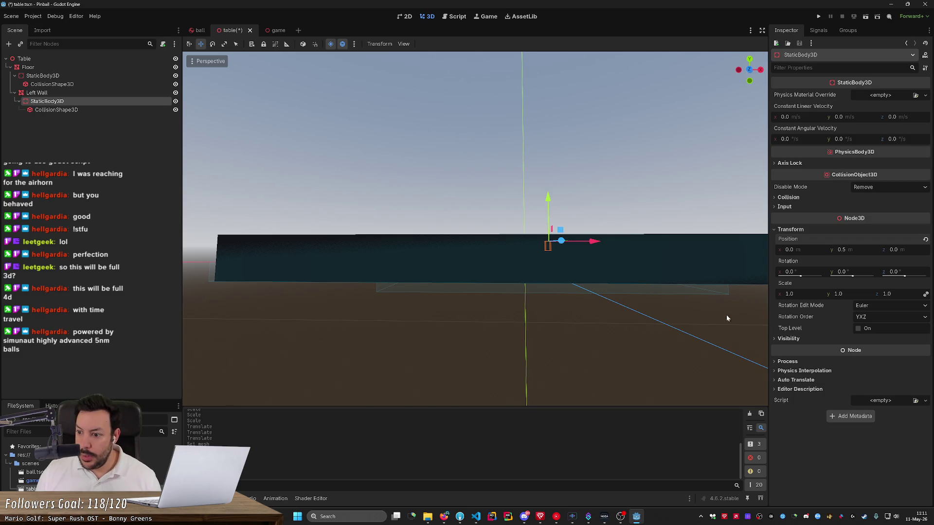
- Select the Left Wall mesh, then its static body and collision shape in turn
click(726, 318)
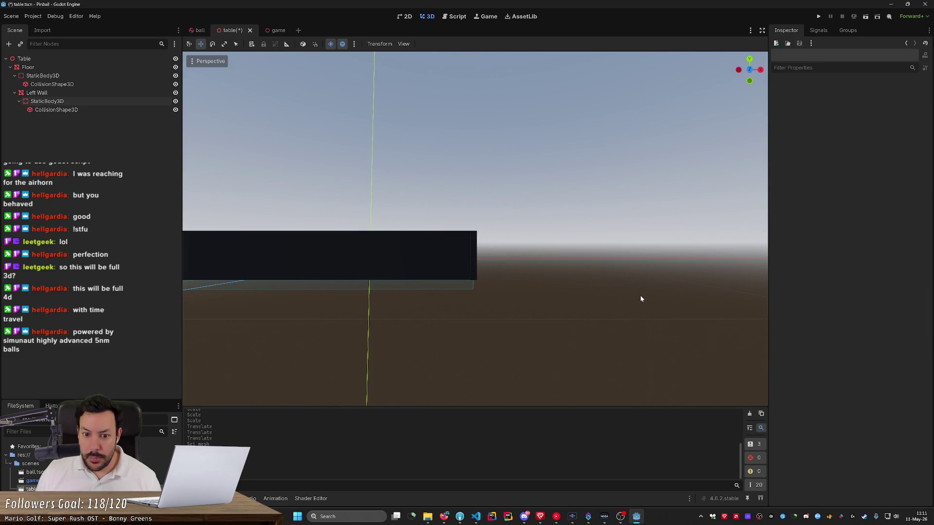
click(473, 248)
scroll(472, 248, up, 5)
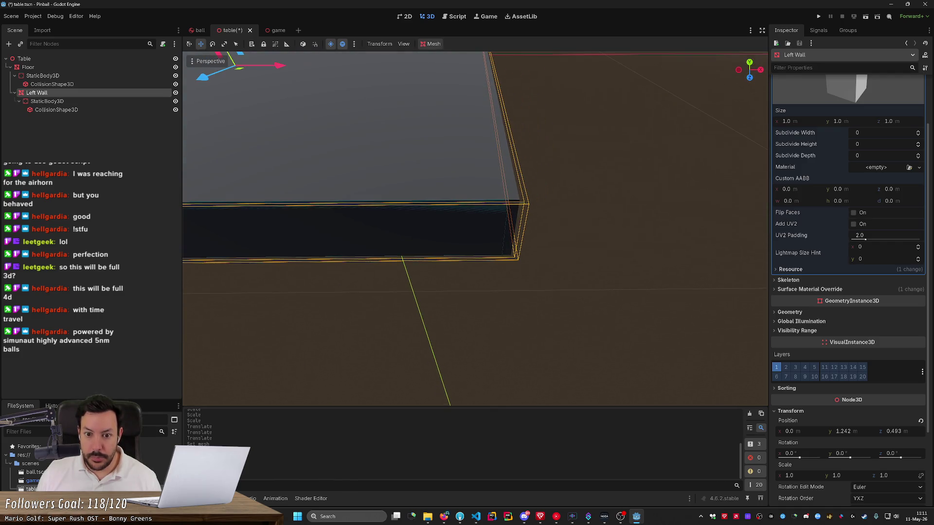
scroll(467, 229, down, 3)
scroll(467, 228, up, 4)
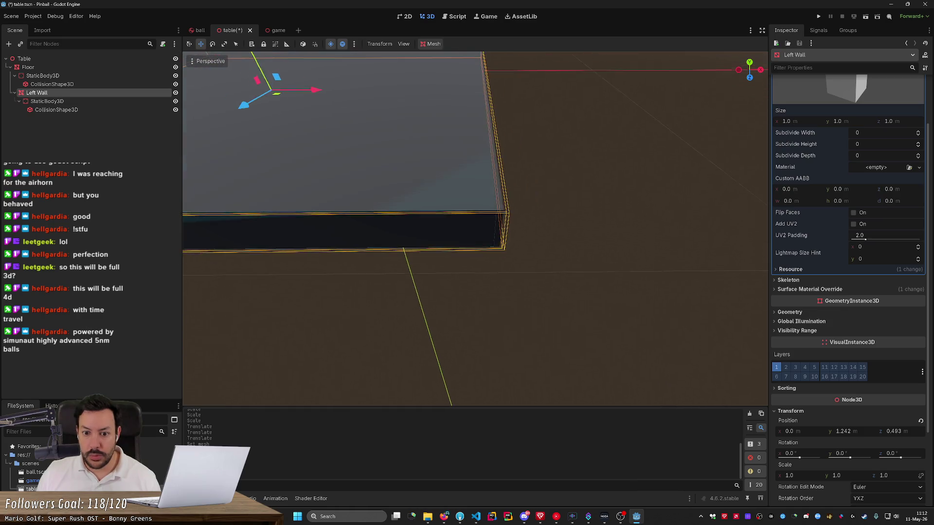
scroll(508, 265, down, 2)
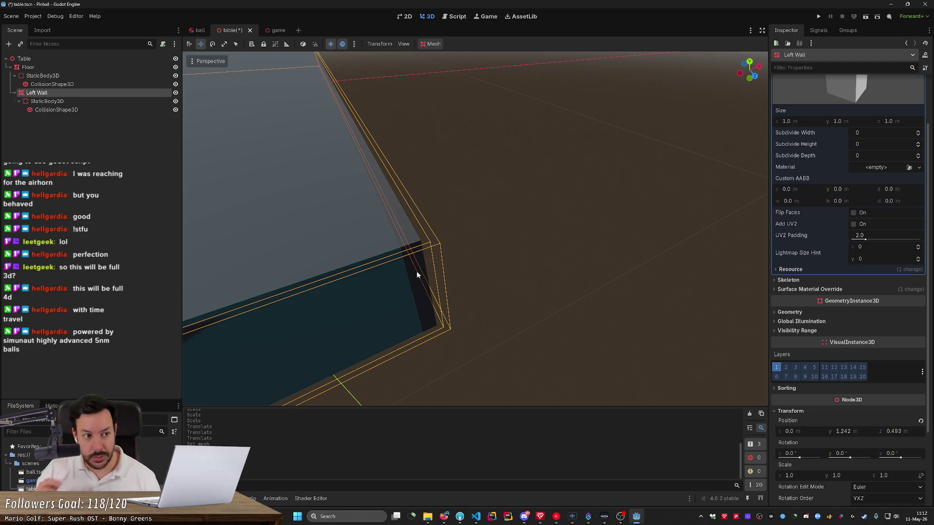
click(58, 102)
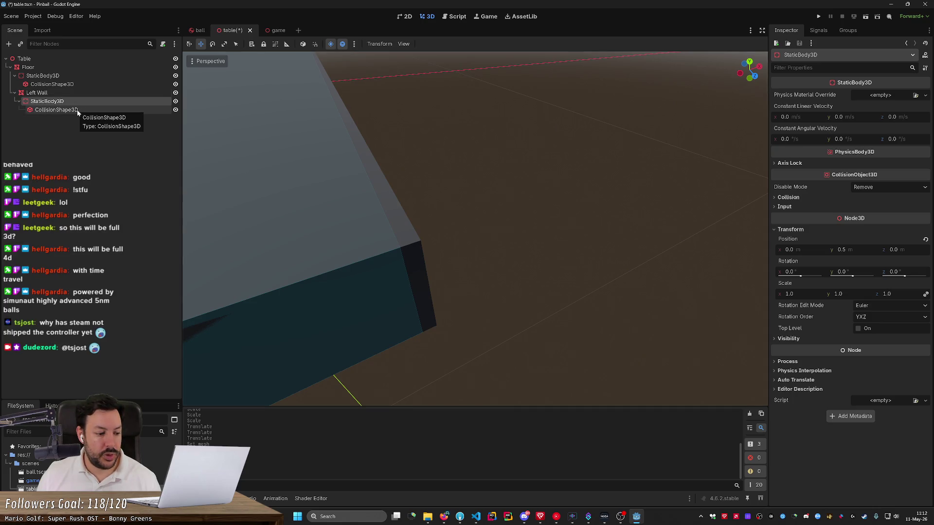
click(77, 111)
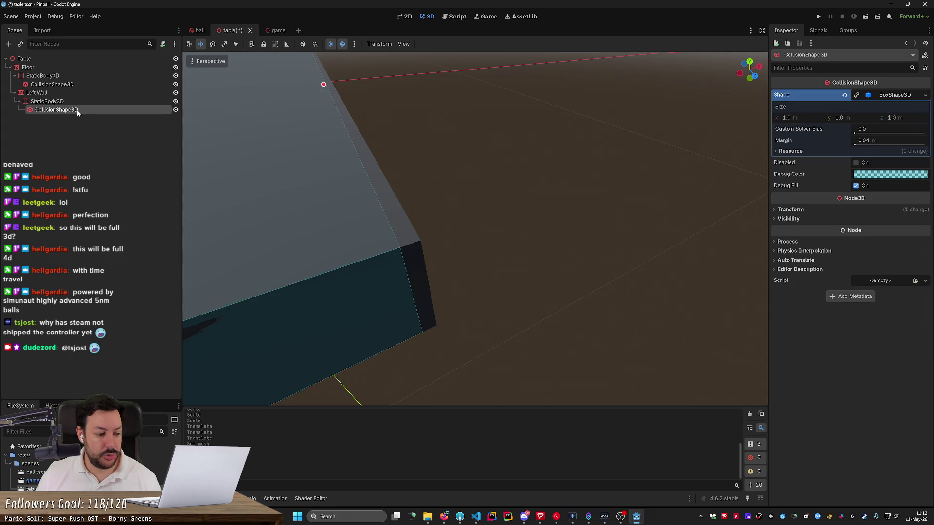
- Set the Left Wall CollisionShape3D's Transform Position X to 0, then save with Ctrl+S
click(789, 271)
click(789, 270)
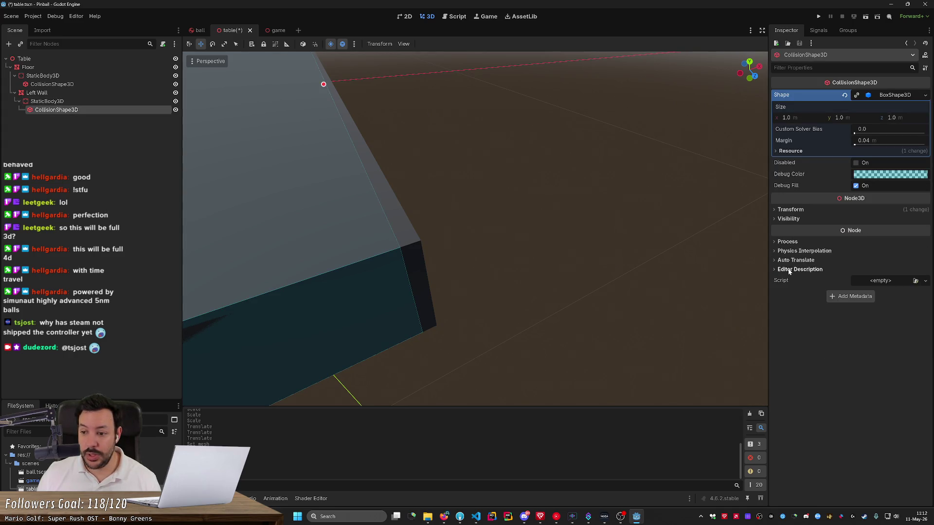
click(796, 251)
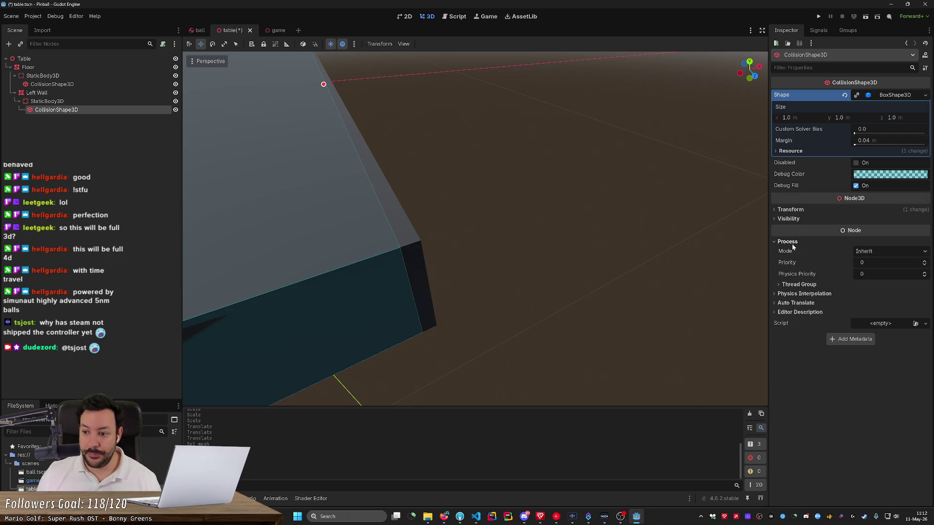
click(790, 251)
click(789, 210)
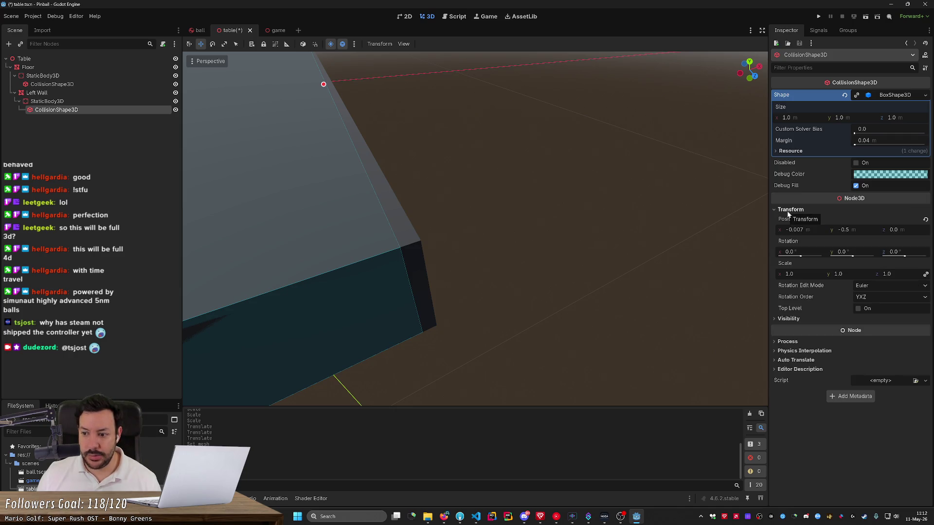
click(804, 231)
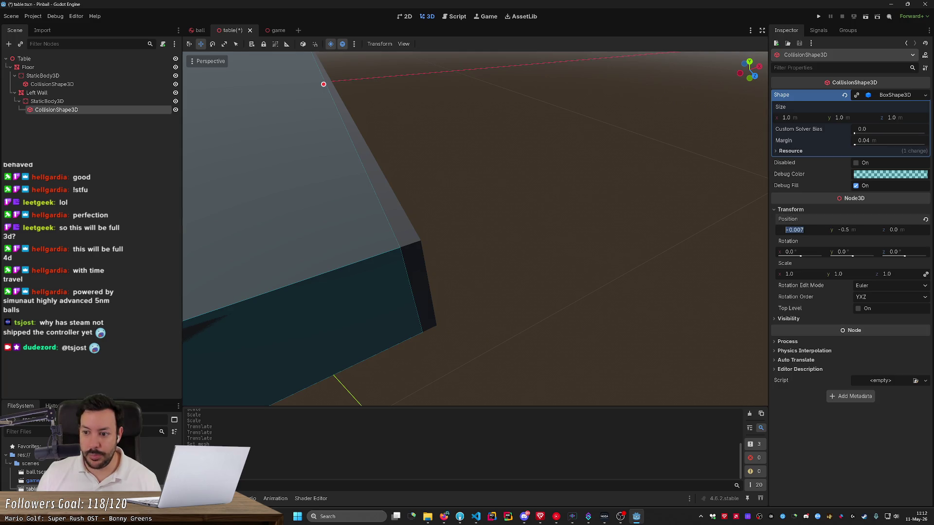
text(0)
key(Return)
scroll(475, 229, down, 5)
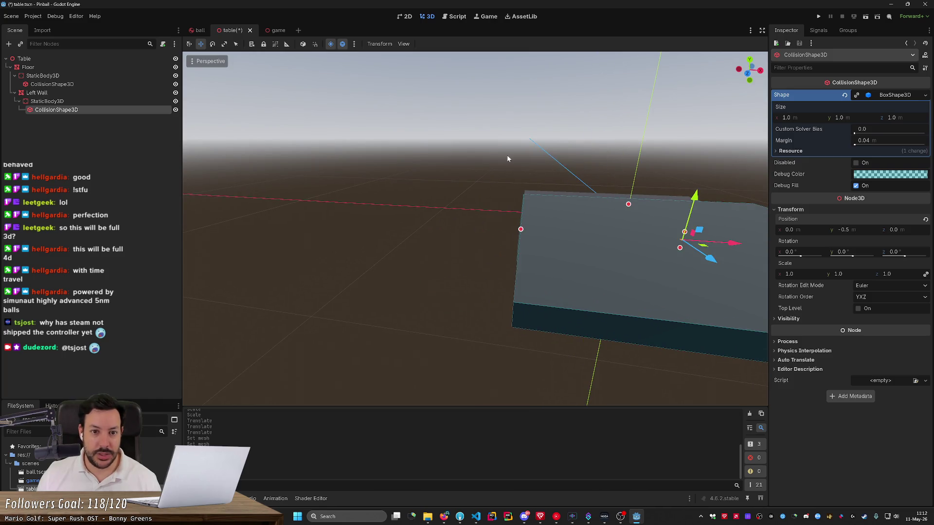
key(ctrl+s)
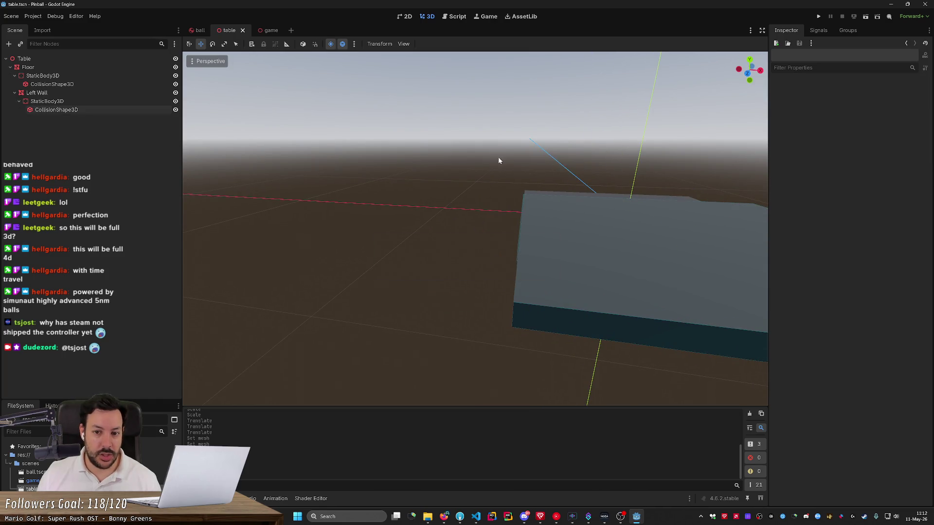
key(s)
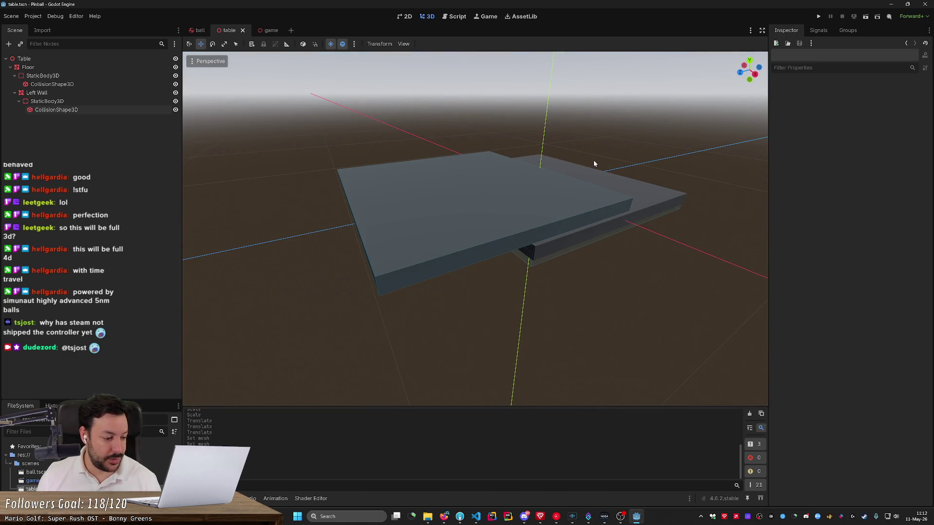
key(w)
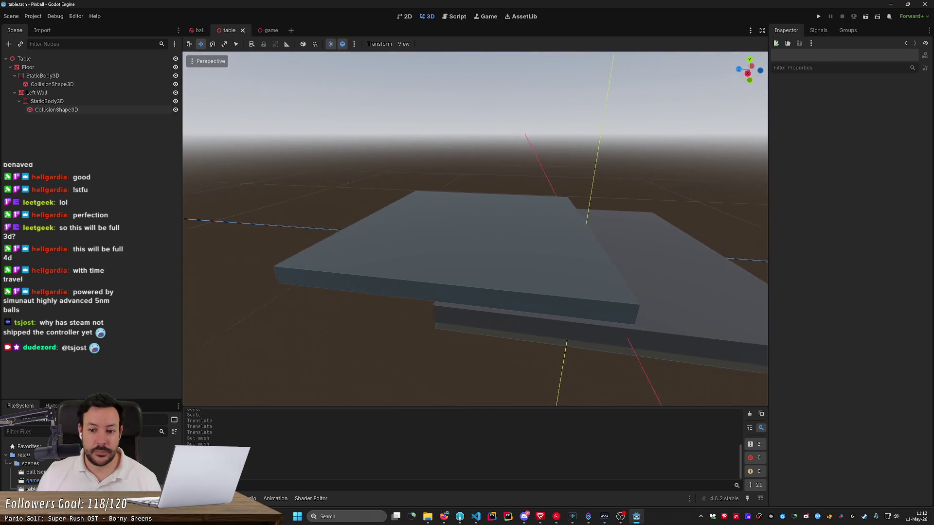
key(q)
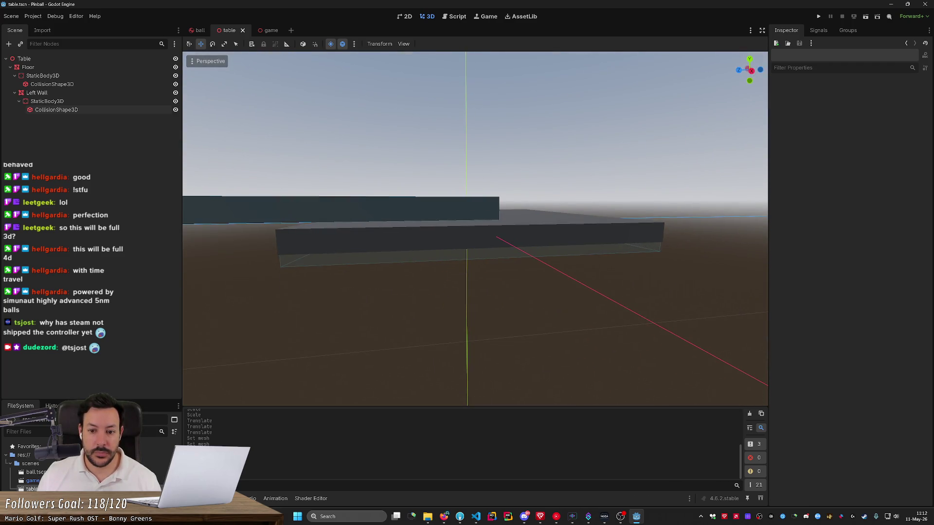
- Move Left Wall out from under Floor to become a direct child of Table
key(e)
click(613, 351)
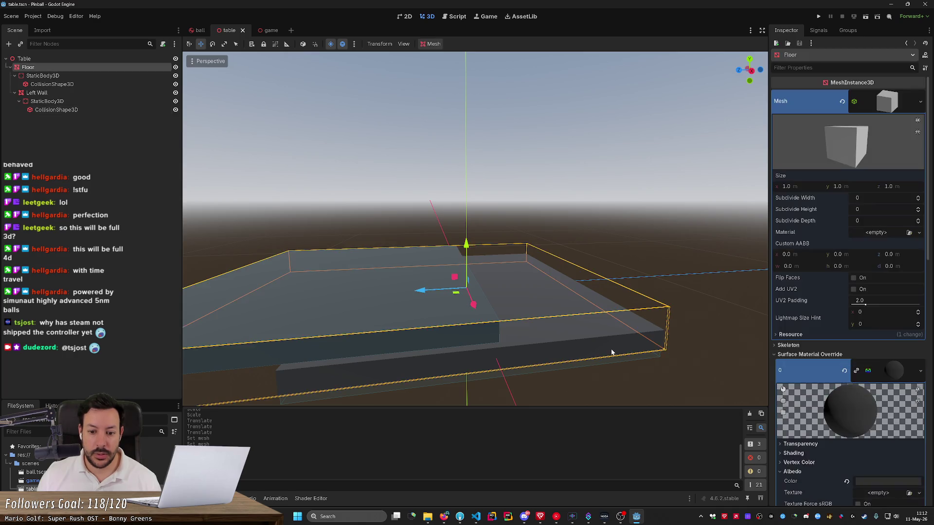
click(601, 360)
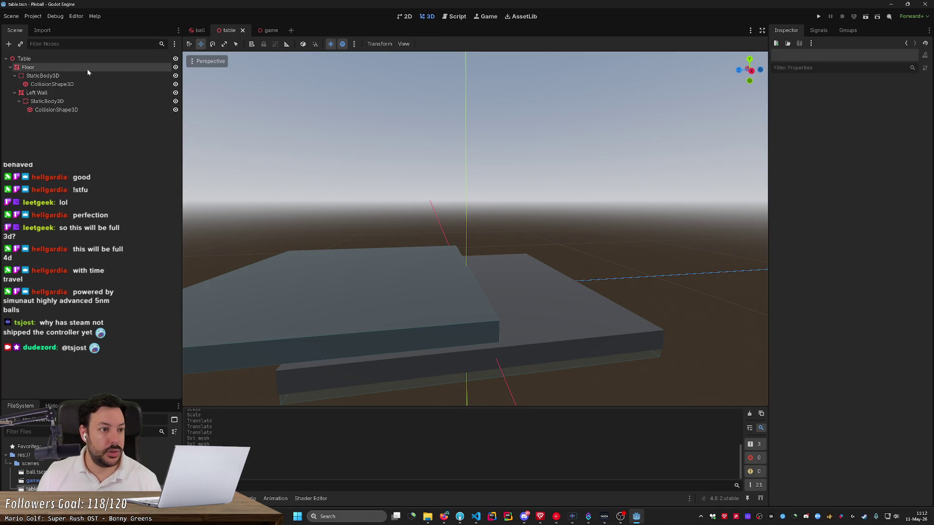
click(28, 67)
key(q)
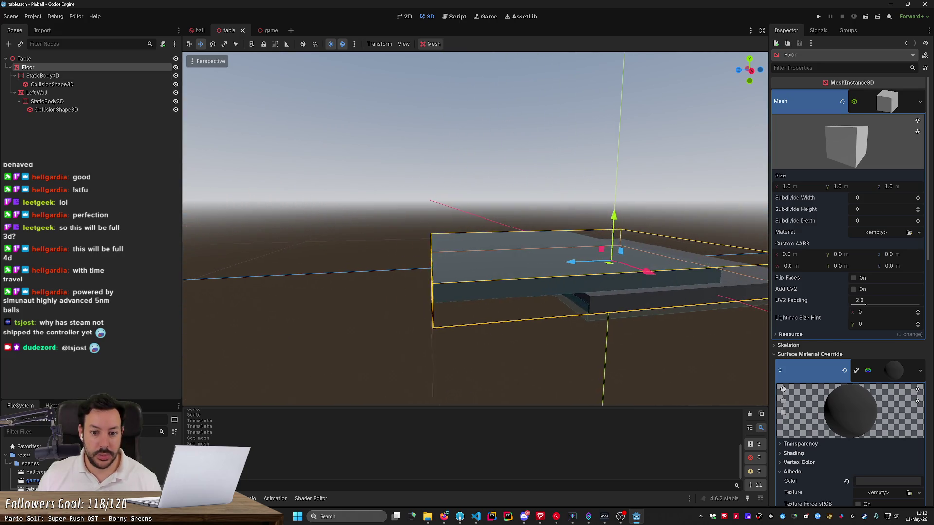
drag(44, 93, 13, 97)
mouse_move(11, 93)
mouse_down()
mouse_move(14, 65)
mouse_move(22, 125)
mouse_move(41, 66)
mouse_up()
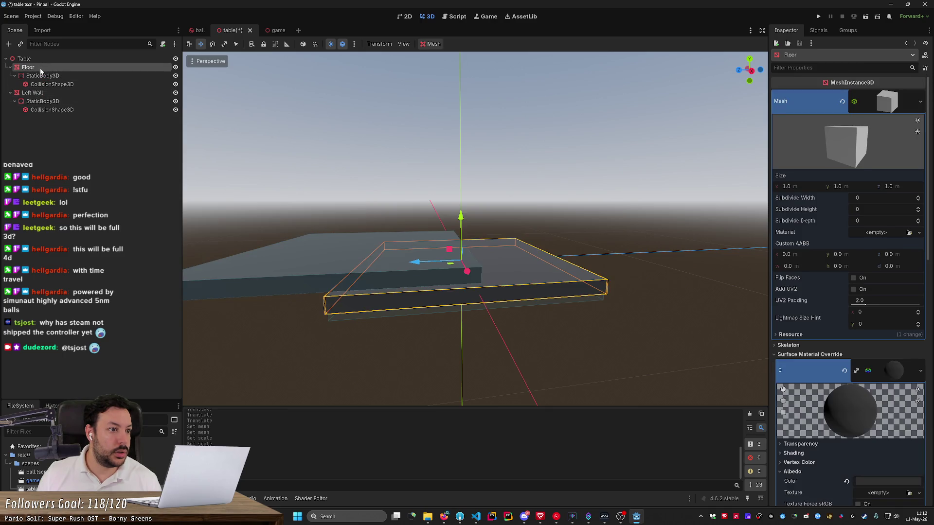
- Set the Floor collision shape's Position x and y to 0
scroll(813, 422, down, 15)
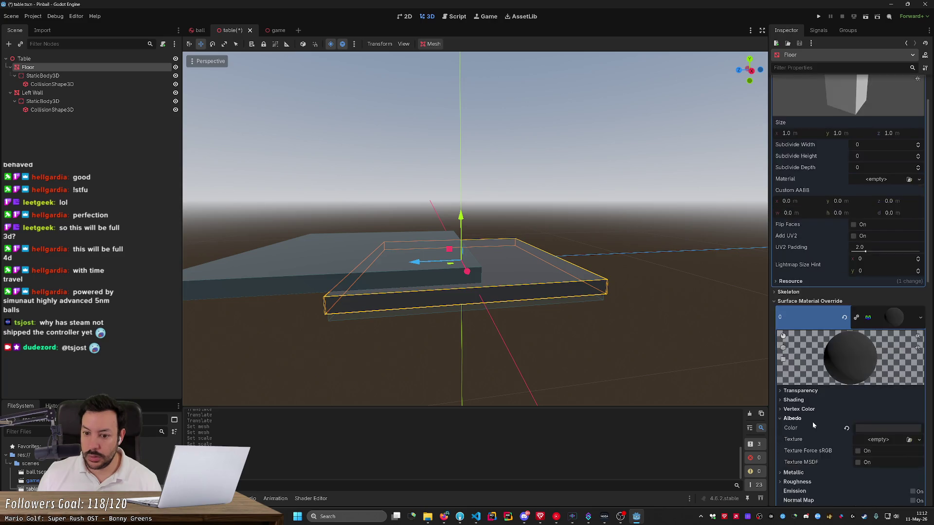
scroll(813, 425, down, 2)
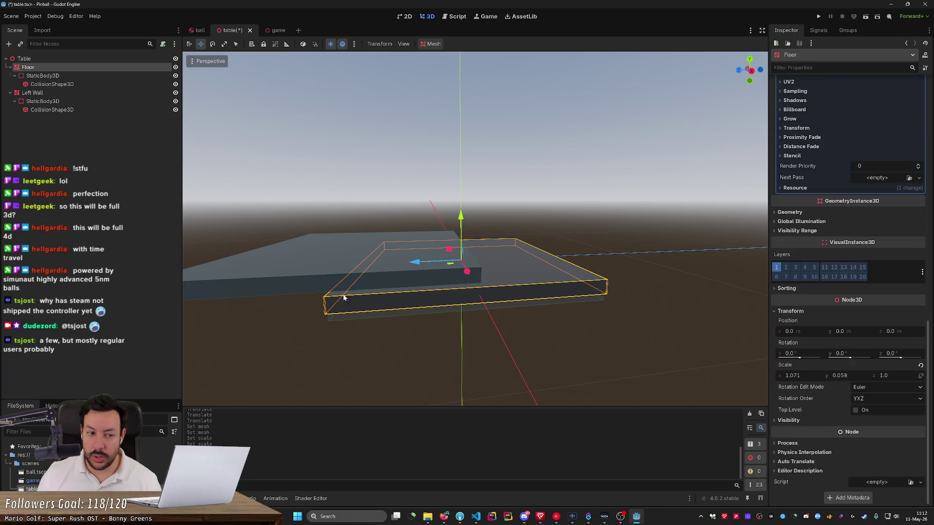
click(101, 109)
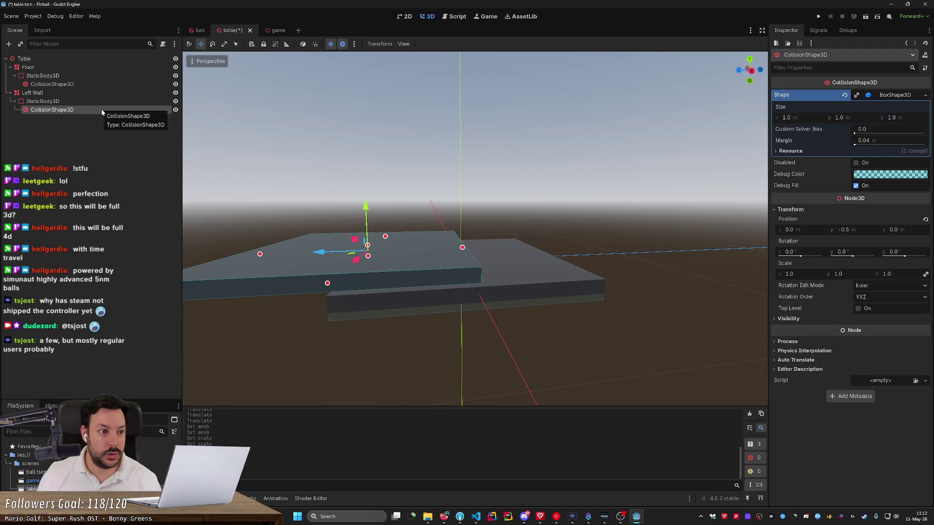
click(97, 84)
key(f)
drag(487, 273, 528, 300)
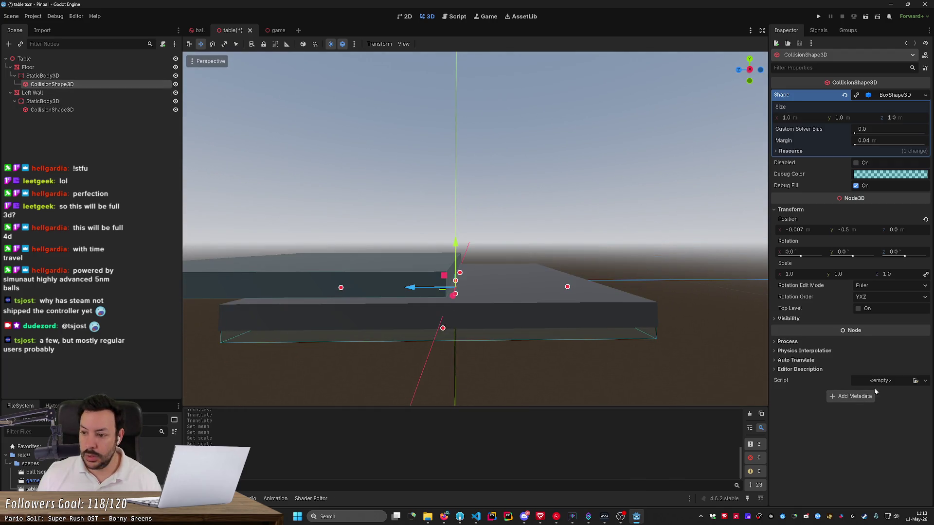
click(810, 230)
text(0)
key(Return)
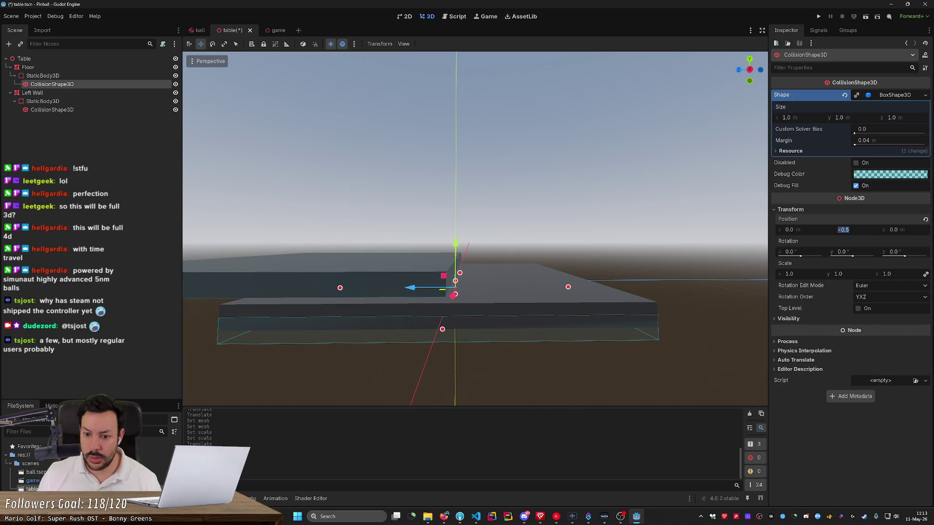
text(0)
key(Return)
- Save the table scene and inspect the floor's static body
key(ctrl+s)
mouse_move(475, 229)
mouse_down()
mouse_move(475, 273)
mouse_move(515, 316)
mouse_move(467, 282)
mouse_up()
click(57, 75)
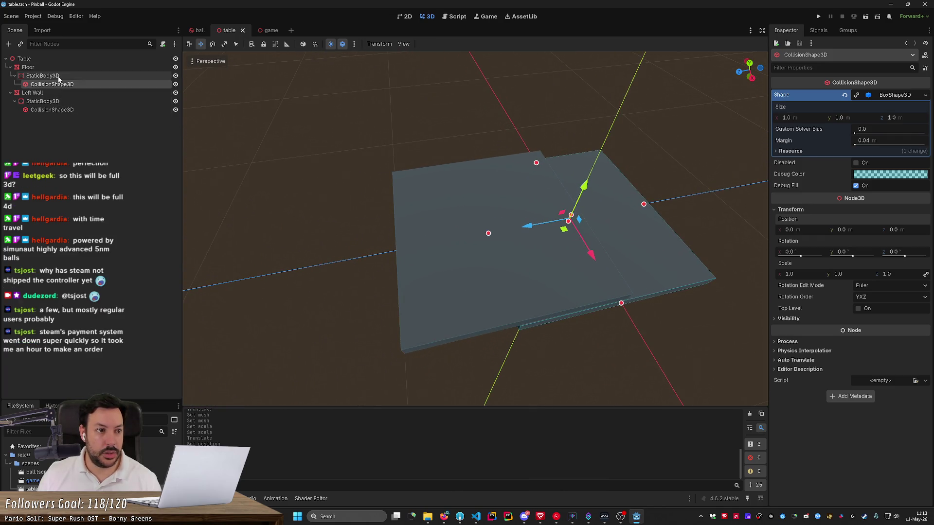
- Inspect the Floor, check the Table's transform in the game scene, then return to the table scene
click(59, 69)
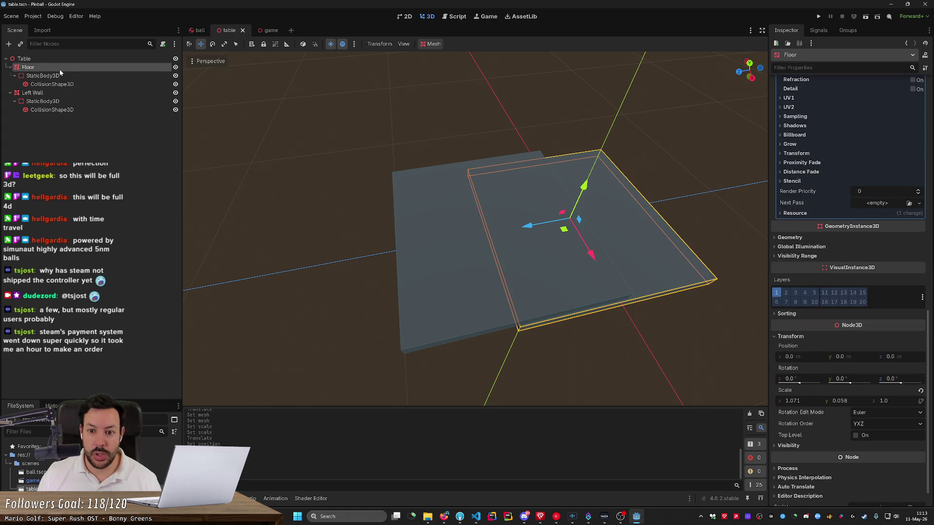
drag(758, 372, 647, 365)
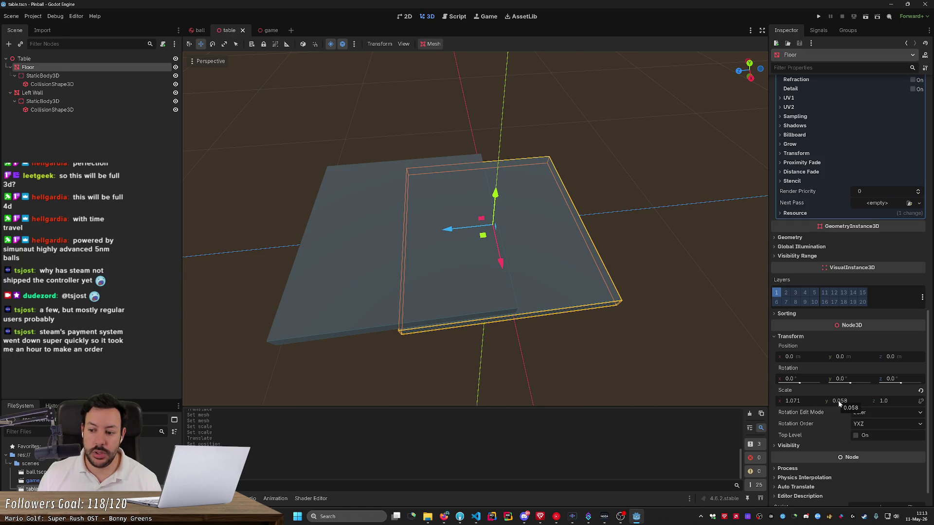
click(267, 30)
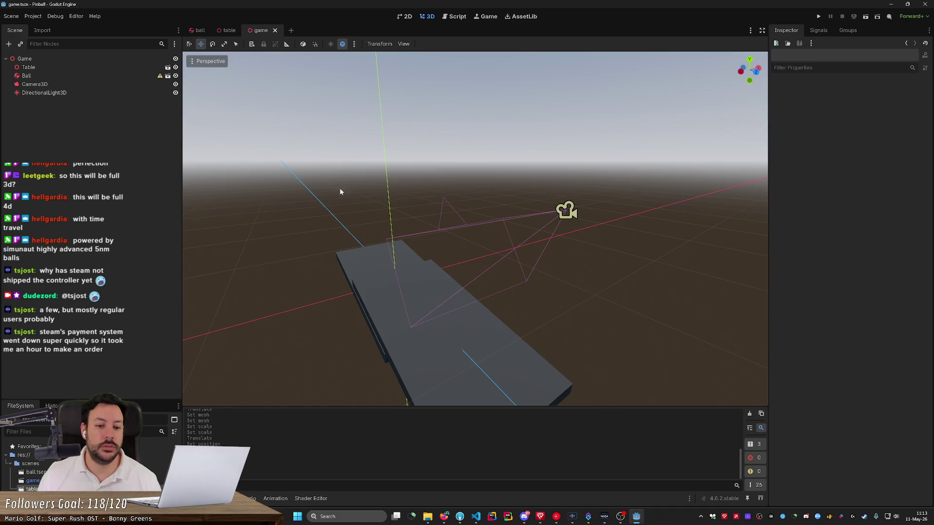
click(364, 261)
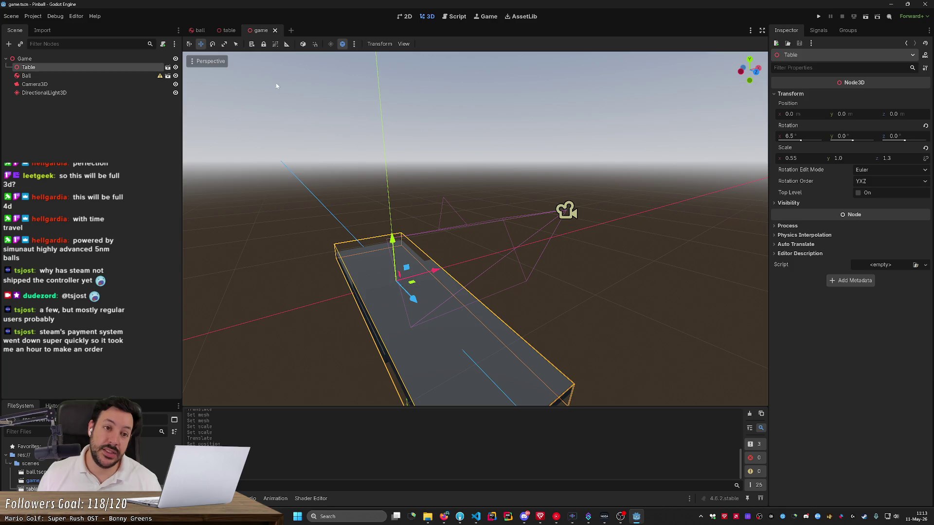
click(200, 30)
click(239, 30)
click(43, 58)
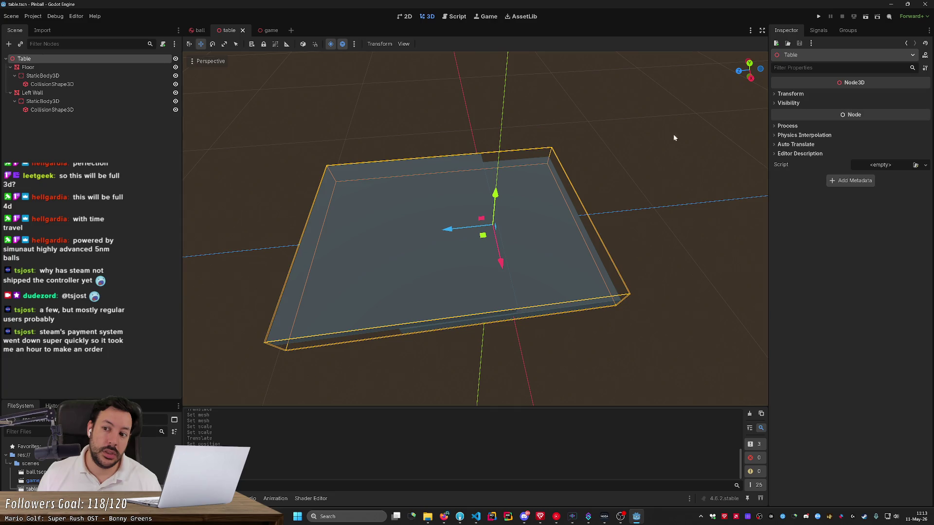
- Reset the Floor's X scale to 1.0 and save the table scene
click(787, 126)
click(787, 126)
click(789, 94)
click(789, 94)
click(65, 66)
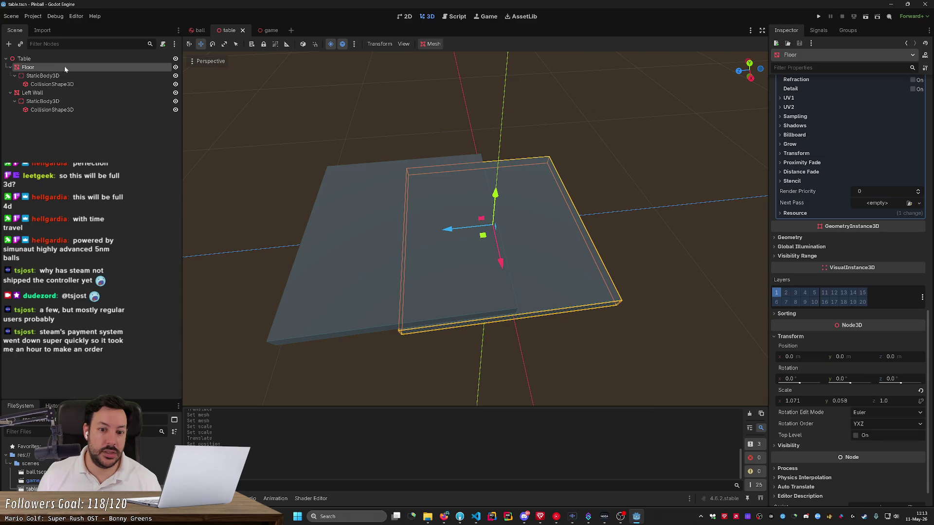
click(794, 401)
text(1)
key(Return)
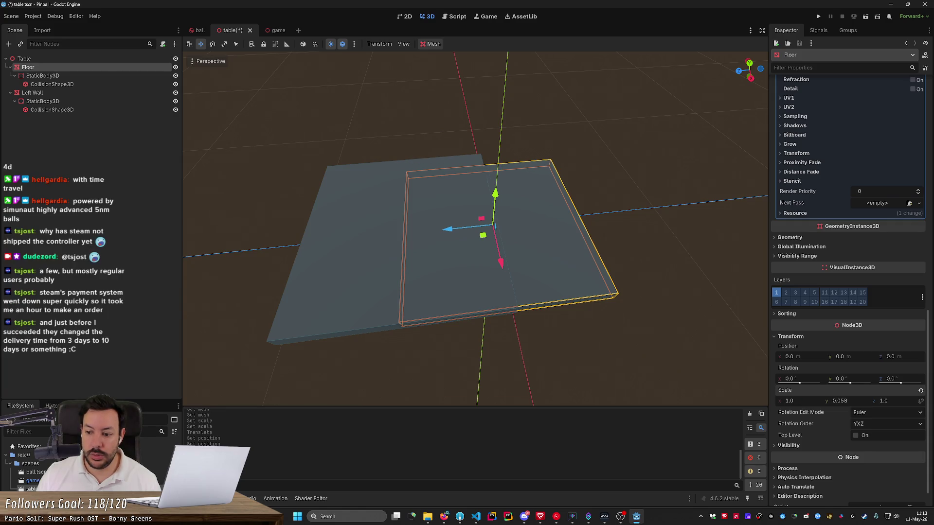
key(ctrl+s)
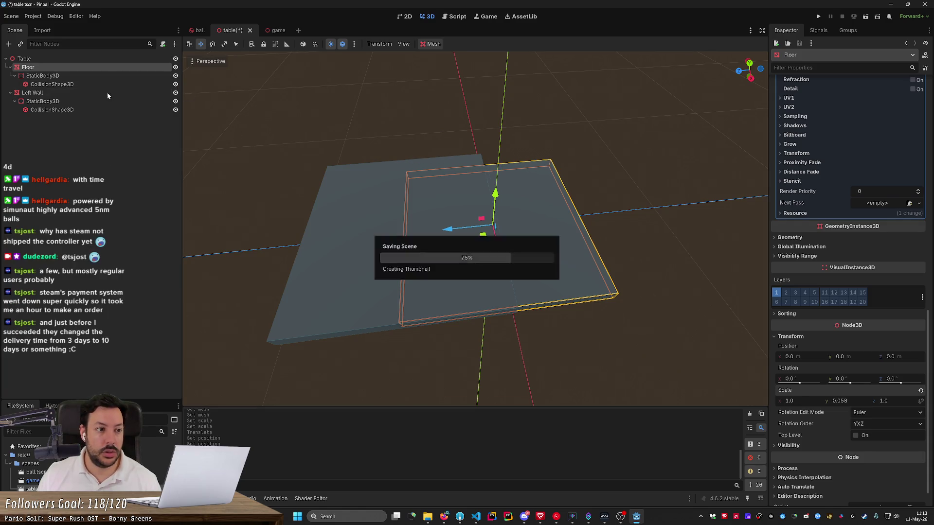
click(99, 76)
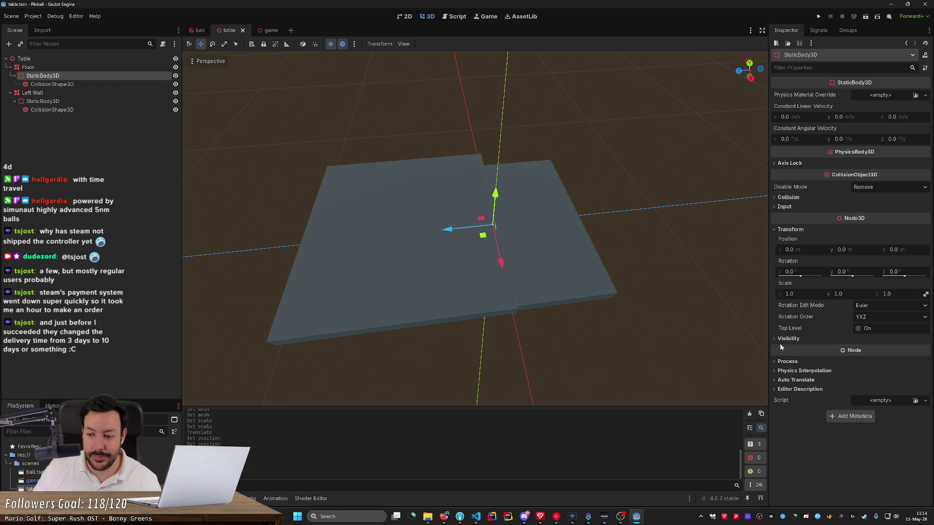
drag(606, 279, 544, 165)
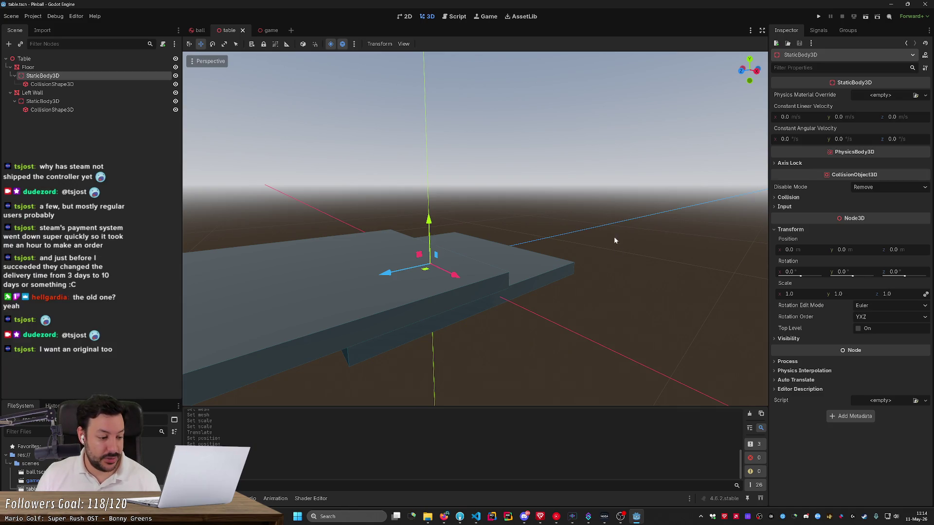
scroll(614, 236, down, 5)
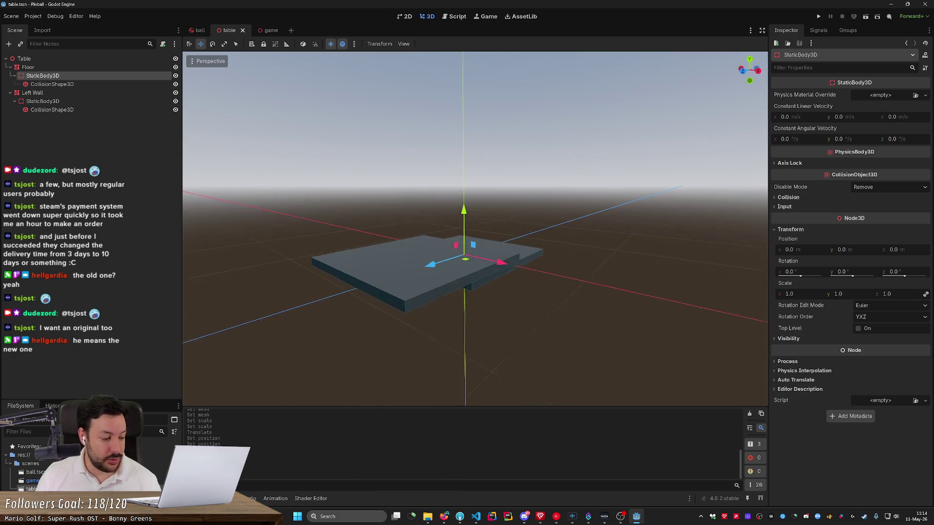
key(w)
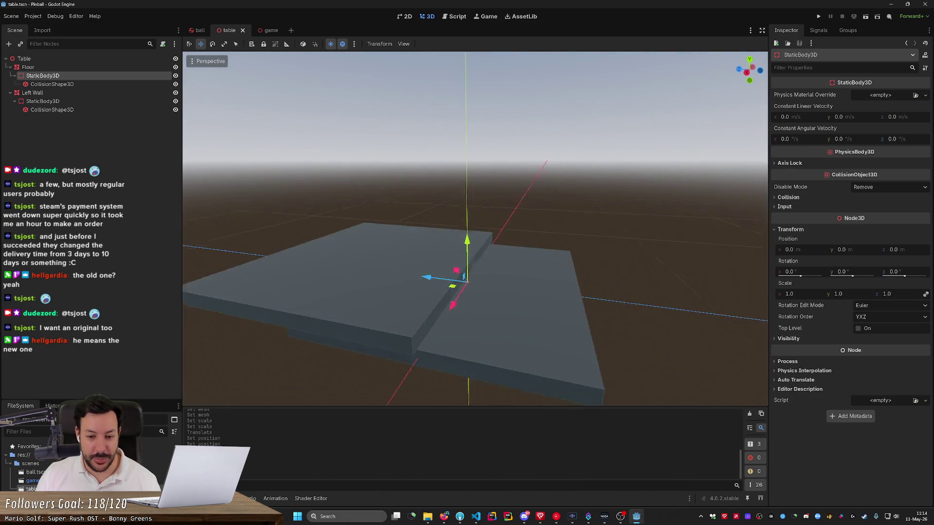
key(s)
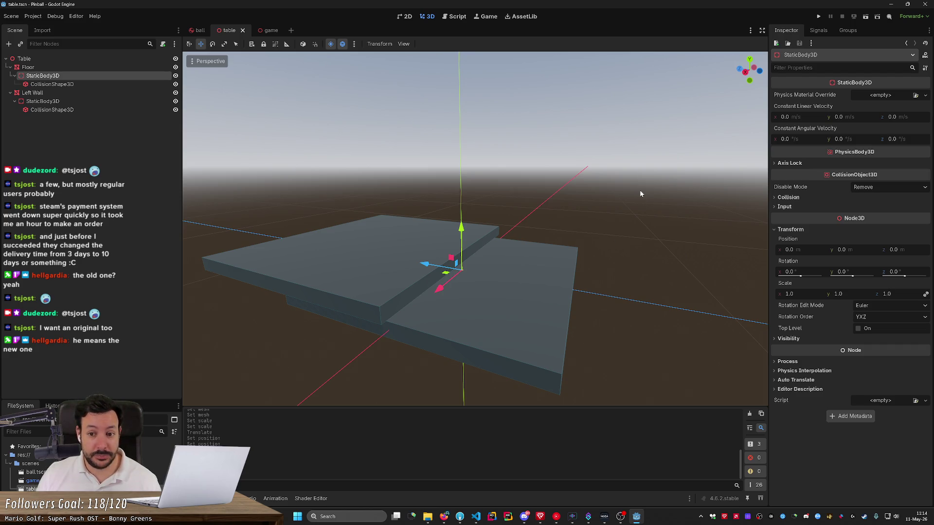
key(q)
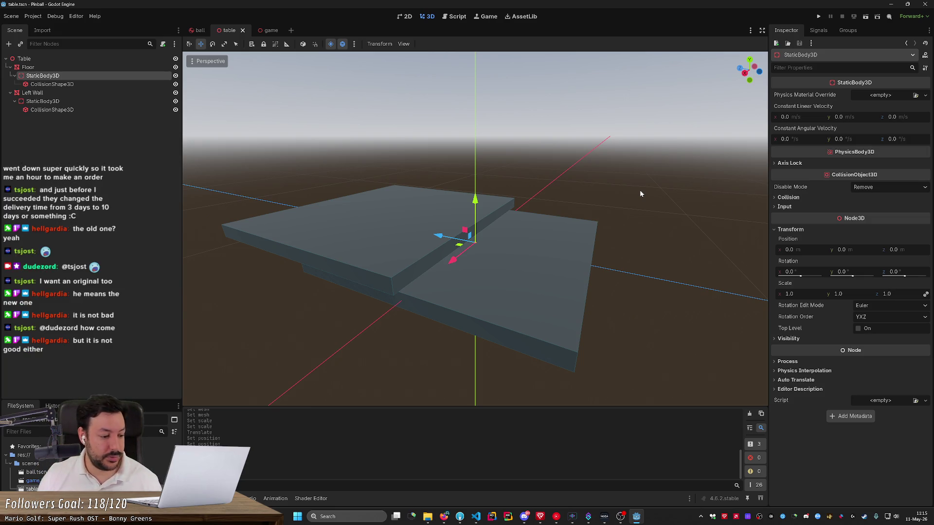
mouse_move(640, 190)
mouse_down()
mouse_move(611, 194)
mouse_move(640, 190)
mouse_up()
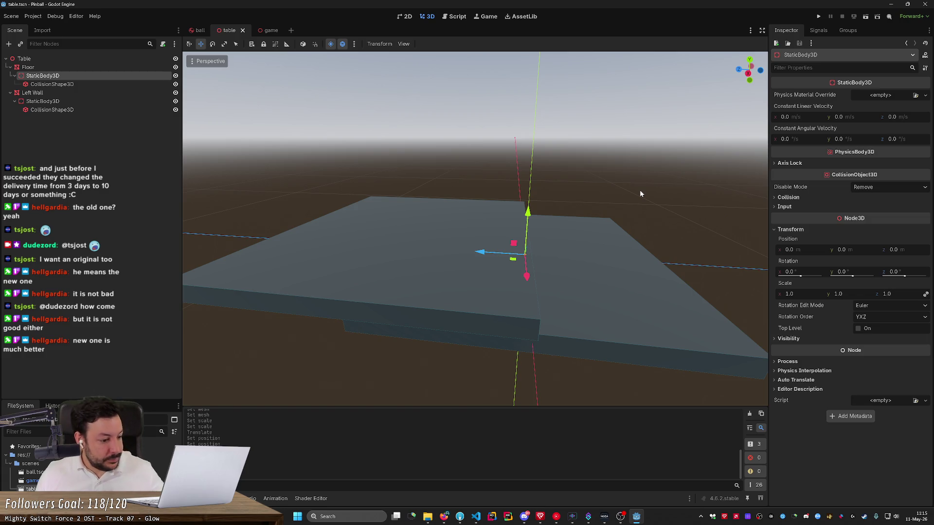
mouse_move(640, 194)
mouse_down()
mouse_move(628, 196)
mouse_move(640, 194)
mouse_up()
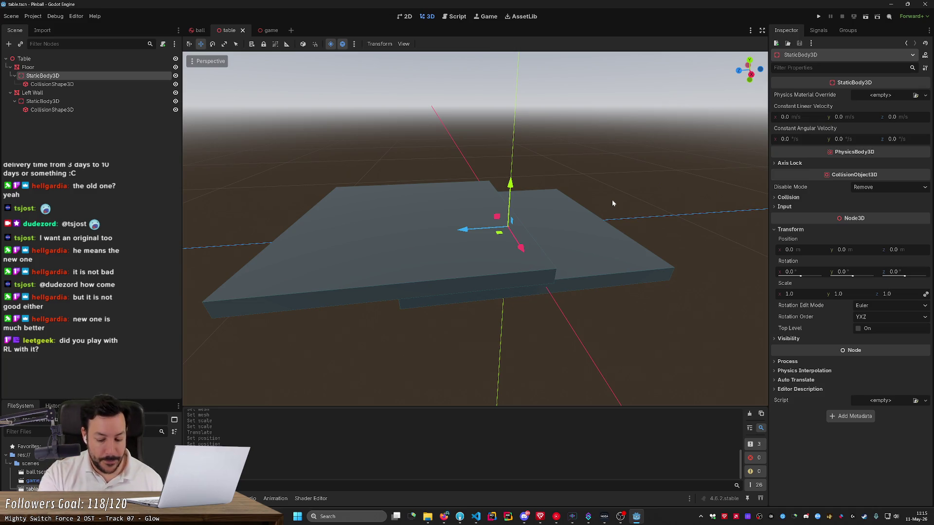
- View the Left Wall edge-on and glance at the game and ball scenes before returning to the table
click(378, 267)
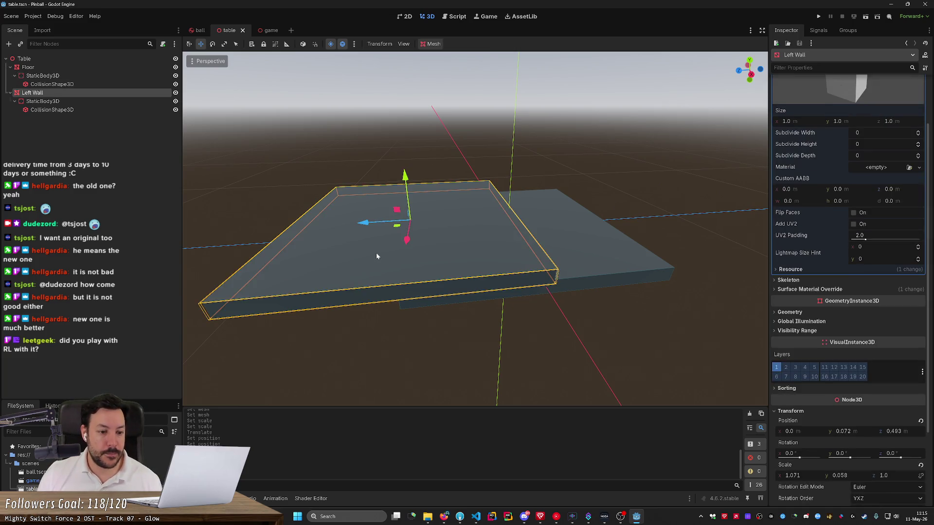
click(547, 331)
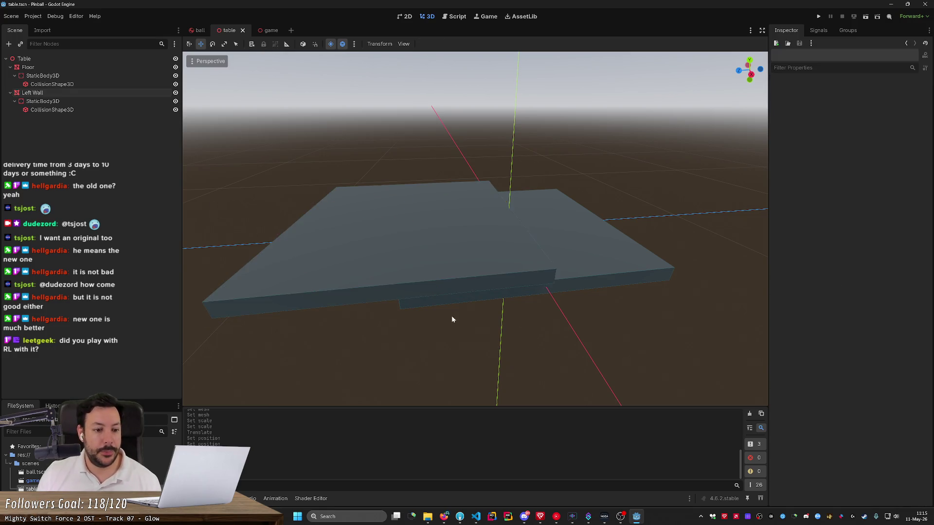
mouse_move(475, 228)
mouse_down()
mouse_move(540, 224)
mouse_move(404, 242)
mouse_up()
click(404, 242)
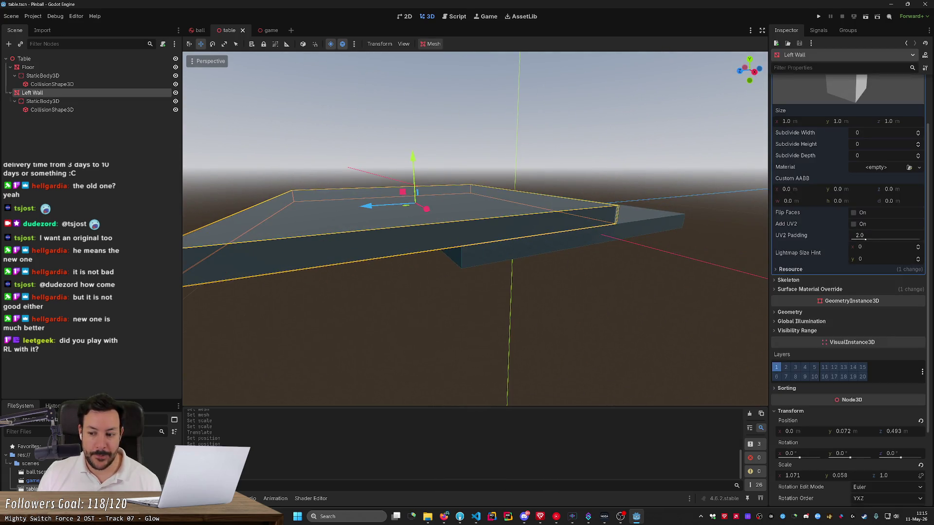
drag(702, 299, 701, 302)
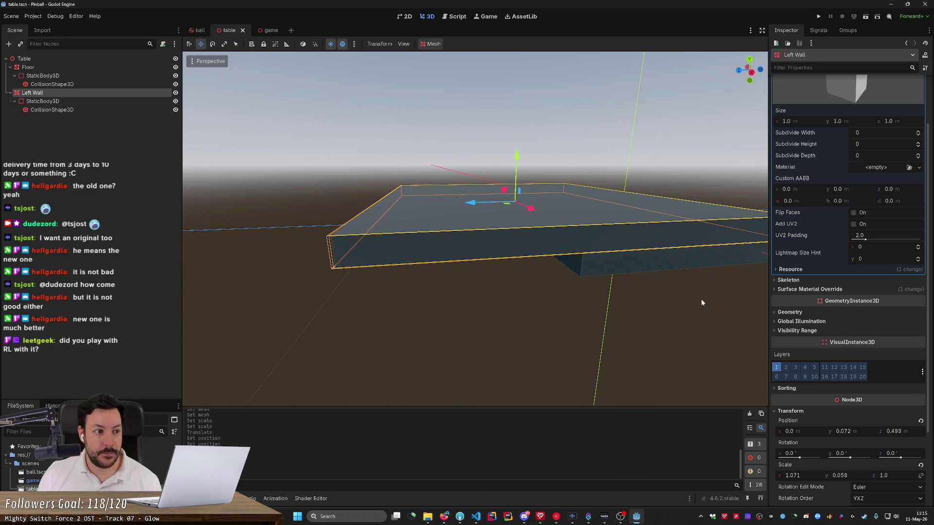
click(75, 67)
click(267, 31)
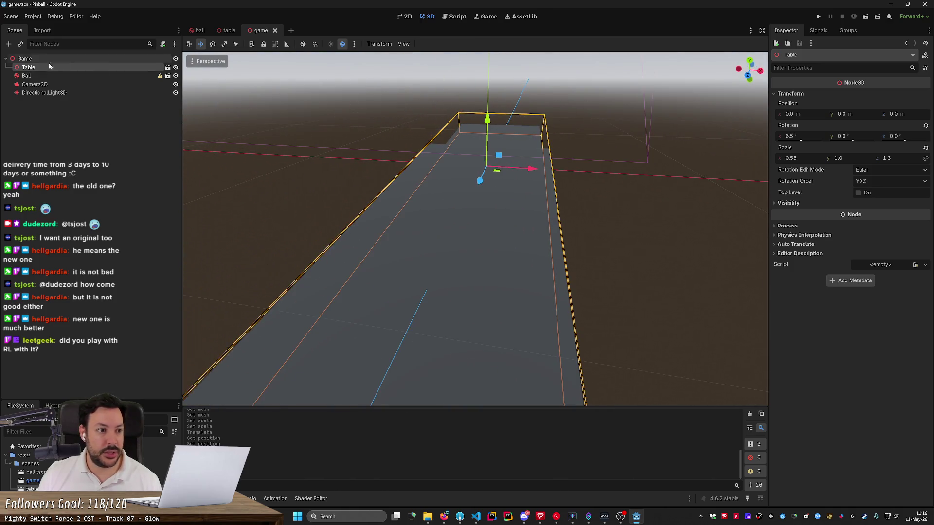
click(227, 30)
click(196, 32)
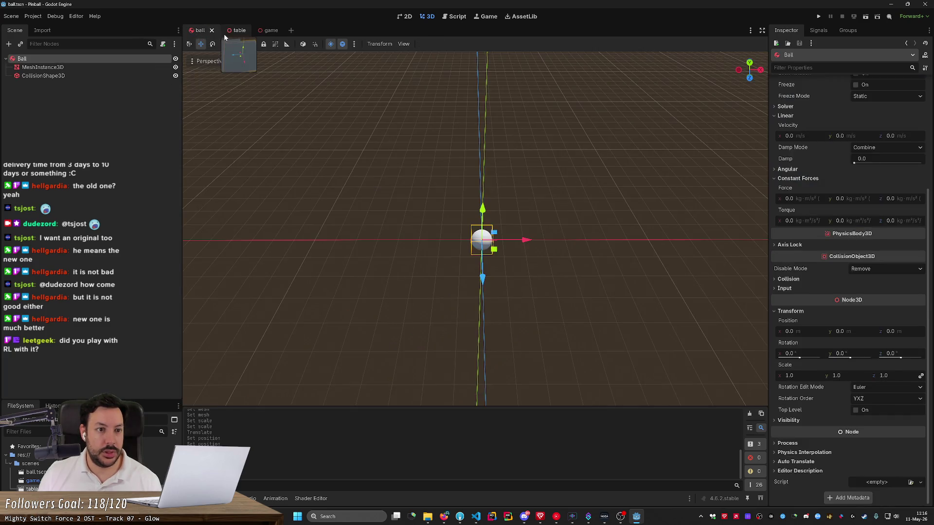
click(225, 32)
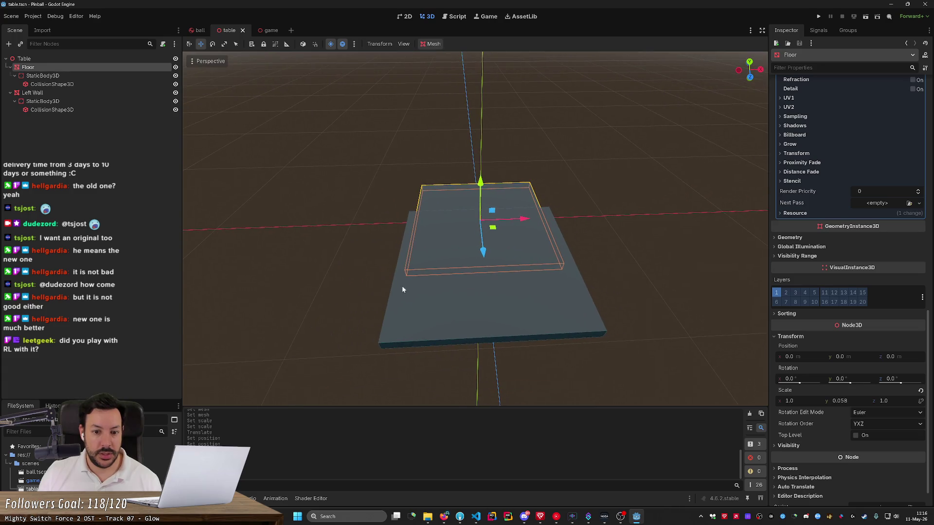
- Squeeze the Left Wall into a thin strip along X and slide it toward the floor's left edge
click(458, 327)
key(e)
drag(527, 258, 487, 265)
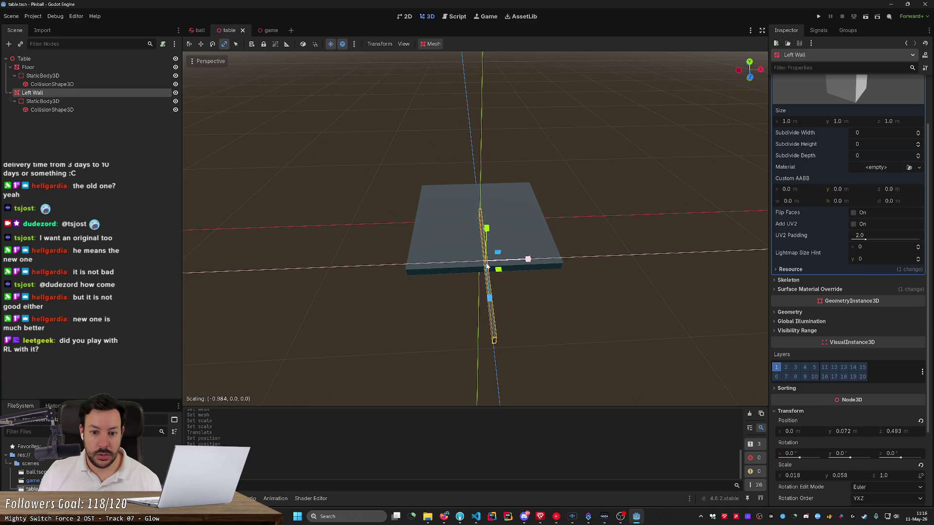
key(w)
key(e)
key(w)
drag(497, 246, 426, 227)
- Lower the Left Wall onto the floor and nudge it slightly along Z
scroll(477, 292, up, 5)
mouse_move(477, 292)
mouse_down()
mouse_move(477, 267)
mouse_move(452, 233)
mouse_up()
drag(463, 195, 464, 205)
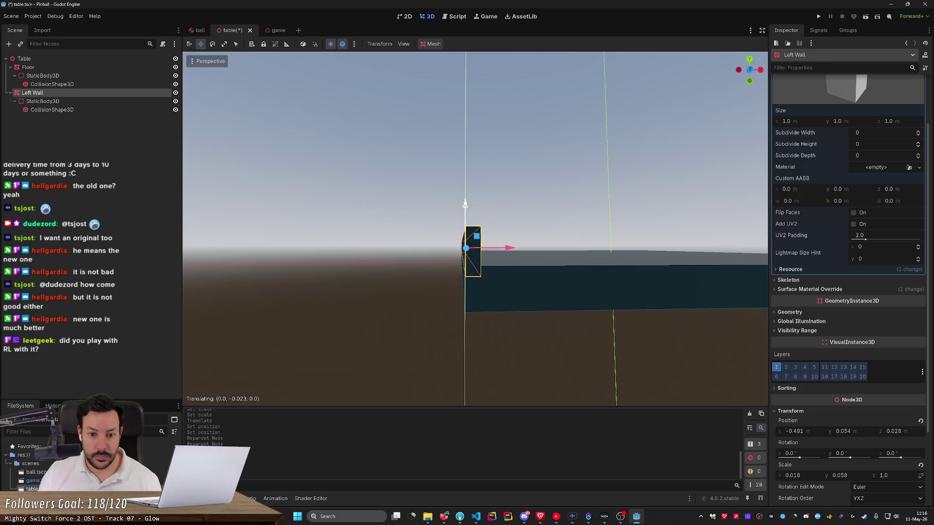
drag(673, 251, 594, 247)
drag(488, 239, 598, 236)
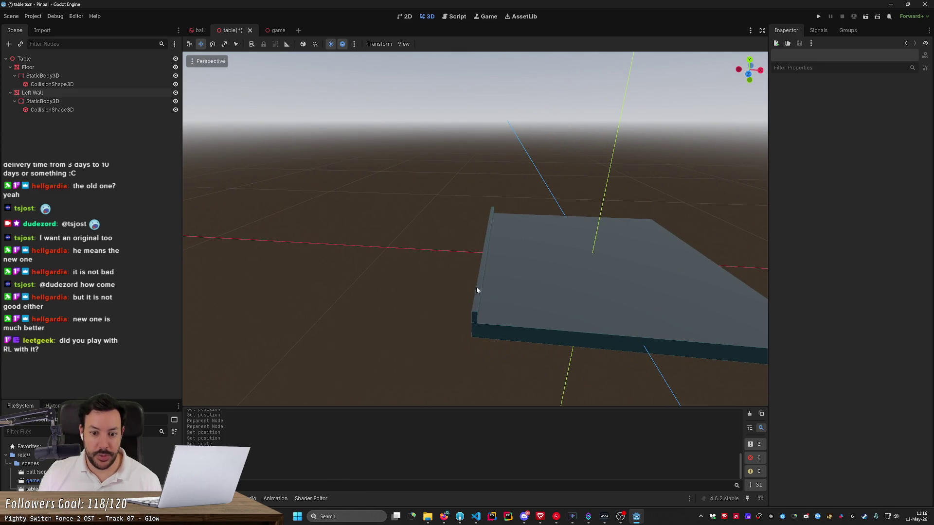
- Duplicate the Left Wall, then undo the misplaced nested copy
click(472, 287)
key(ctrl+d)
drag(528, 248, 756, 258)
key(ctrl+z)
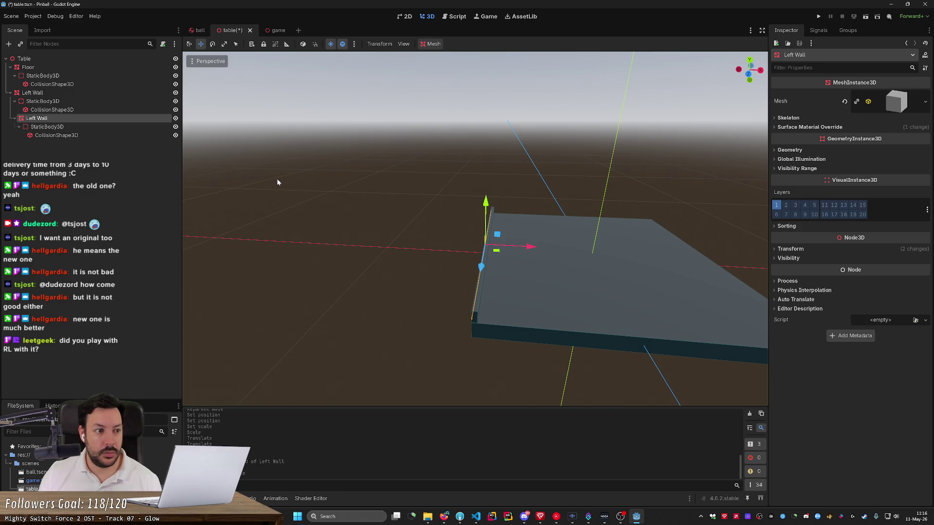
key(ctrl+z)
- Duplicate the Left Wall as Left Wall2 and slide it to the table's right edge
click(63, 95)
key(ctrl+d)
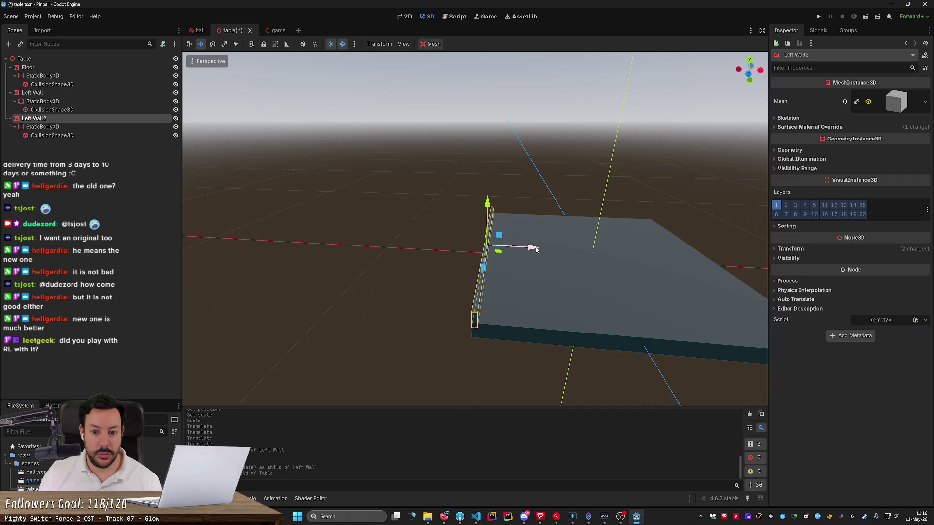
drag(535, 249, 725, 263)
key(f)
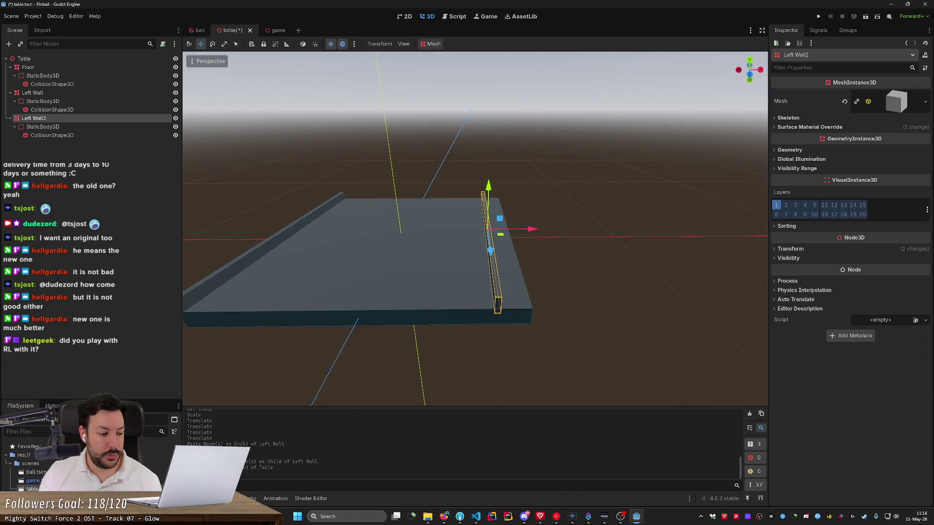
drag(532, 218, 553, 220)
click(599, 252)
scroll(599, 252, up, 5)
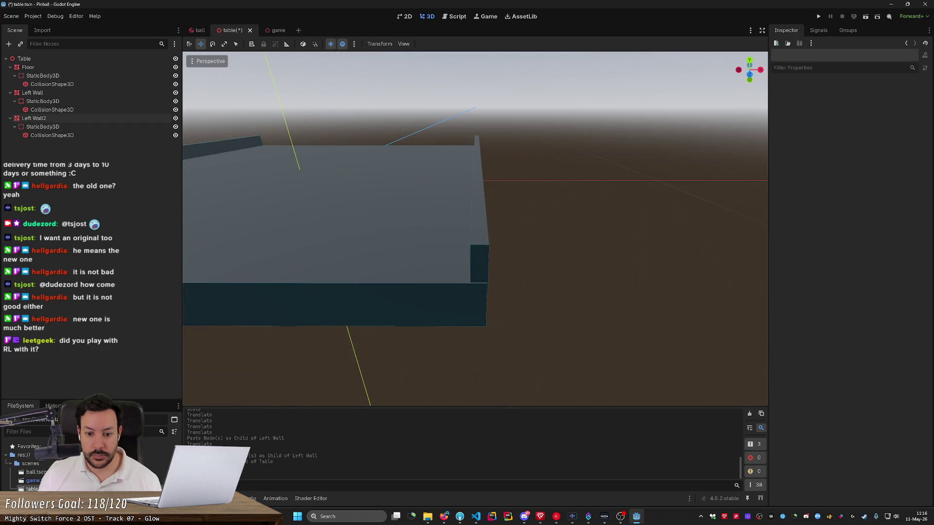
scroll(487, 244, down, 5)
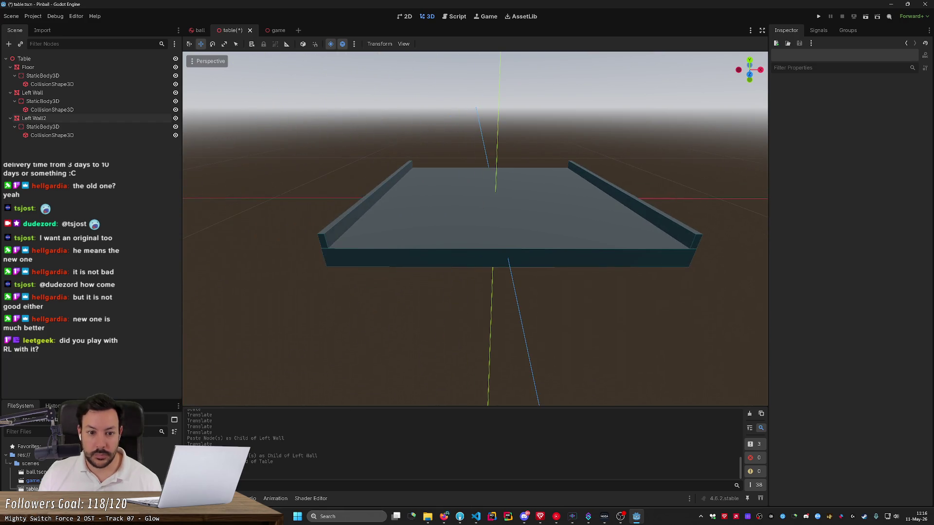
- Rename Left Wall2 to Right Wall, then duplicate it
double_click(34, 118)
text(Righ)
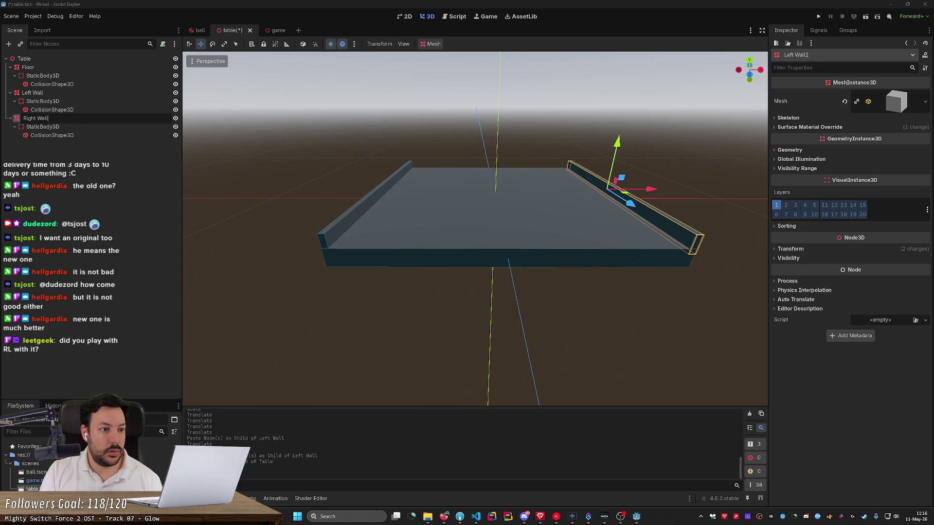
key(Return)
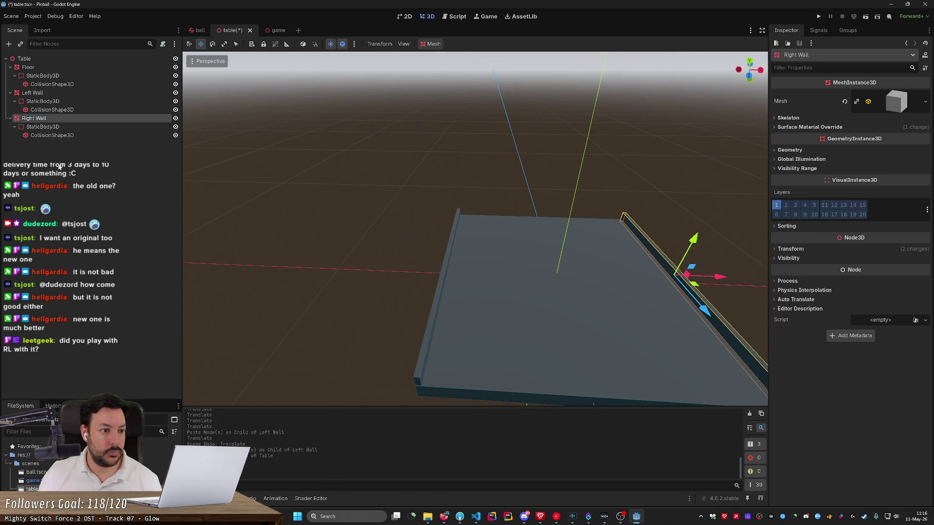
key(ctrl+d)
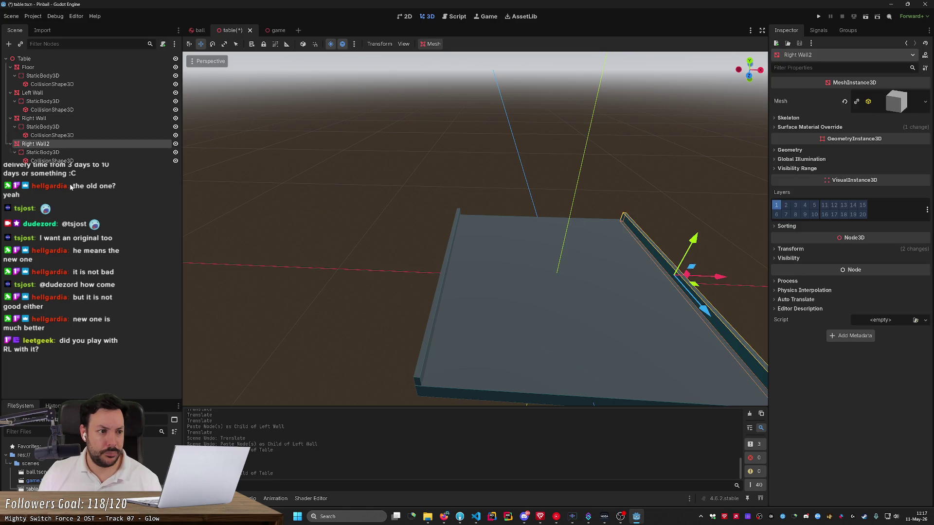
- Rename the duplicate to Top Wall and set its X position to 0
key(F2)
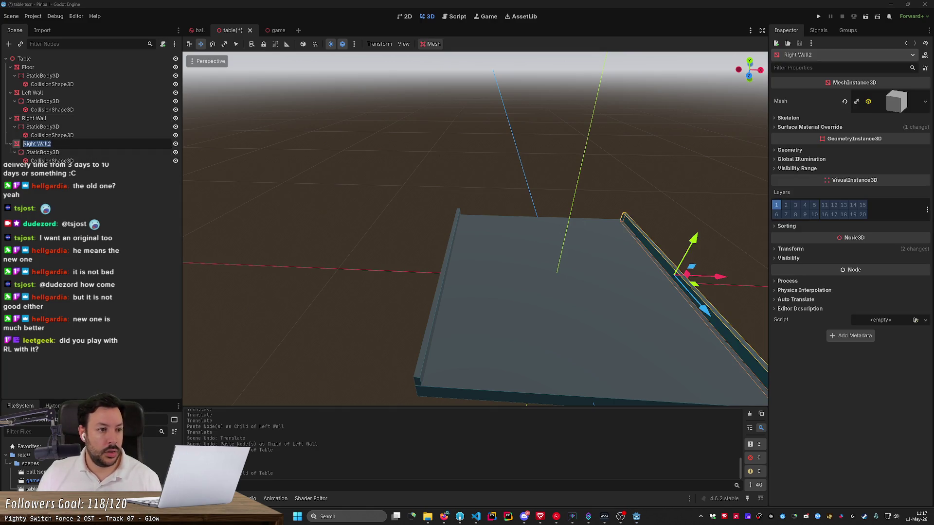
text(Top Wall)
key(Return)
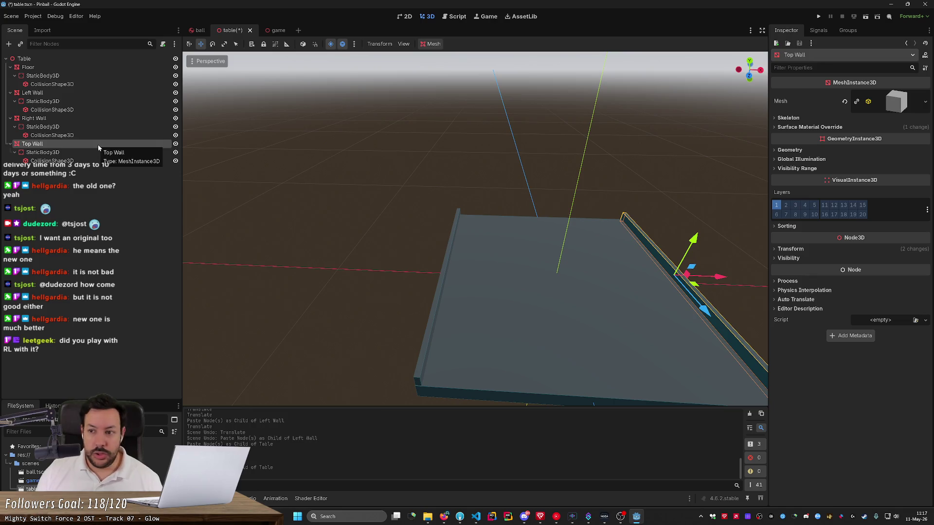
click(786, 249)
click(803, 271)
text(0)
key(Return)
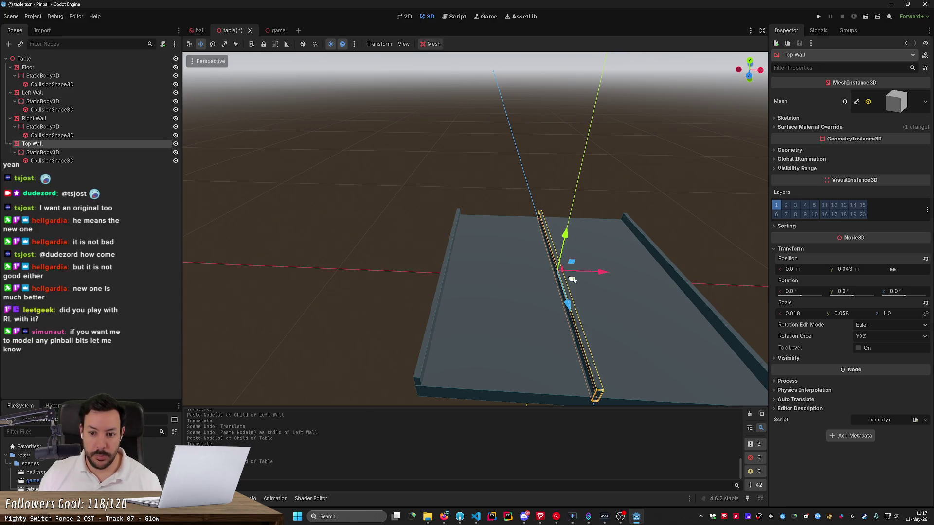
- Resize the Top Wall to scale X 1.0 and Z 0.021 so it spans the table width
click(101, 152)
click(91, 142)
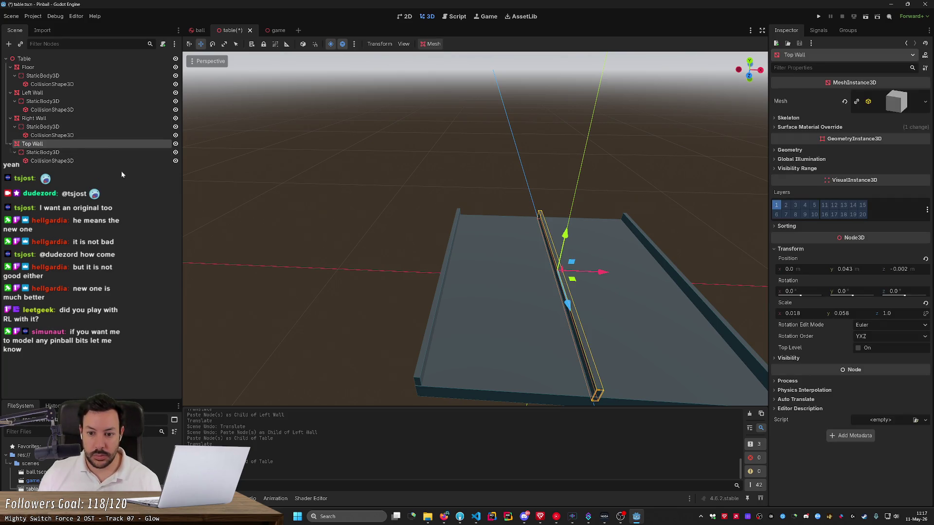
key(e)
key(r)
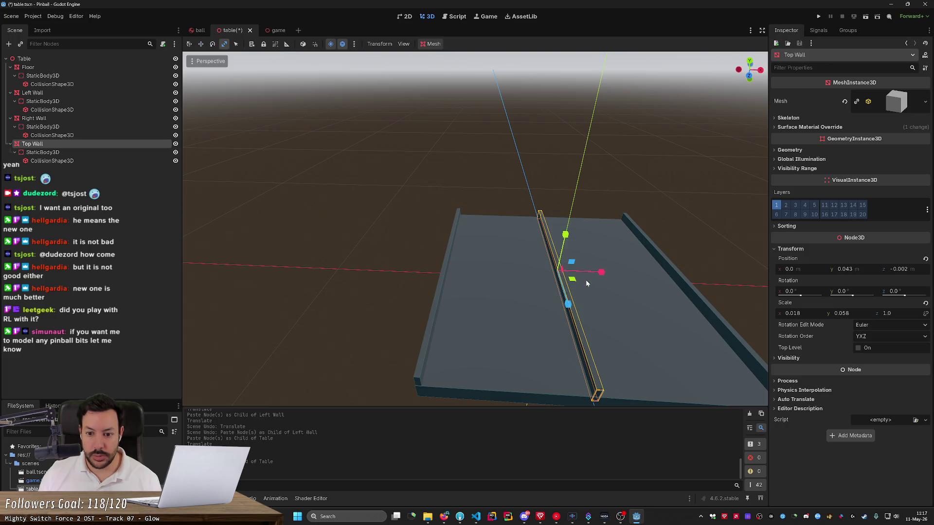
mouse_move(568, 303)
mouse_down()
mouse_move(563, 271)
mouse_move(885, 301)
mouse_move(568, 304)
mouse_move(578, 278)
mouse_up()
click(793, 313)
key(Tab)
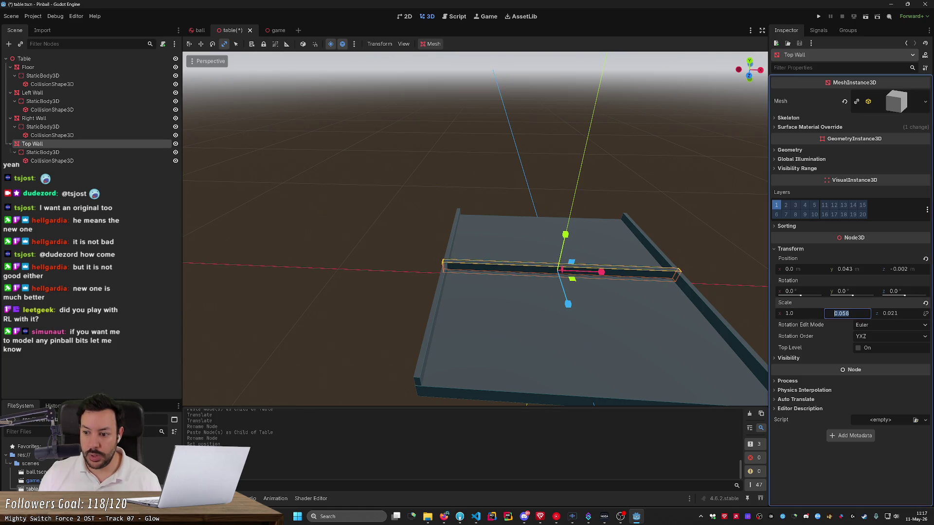
- Move the Top Wall to the table's far end
drag(729, 301, 451, 263)
key(w)
drag(565, 290, 463, 298)
click(334, 267)
drag(334, 267, 219, 278)
- Orbit around the walled table in the game scene, then bring back the pinball table size image results
click(266, 31)
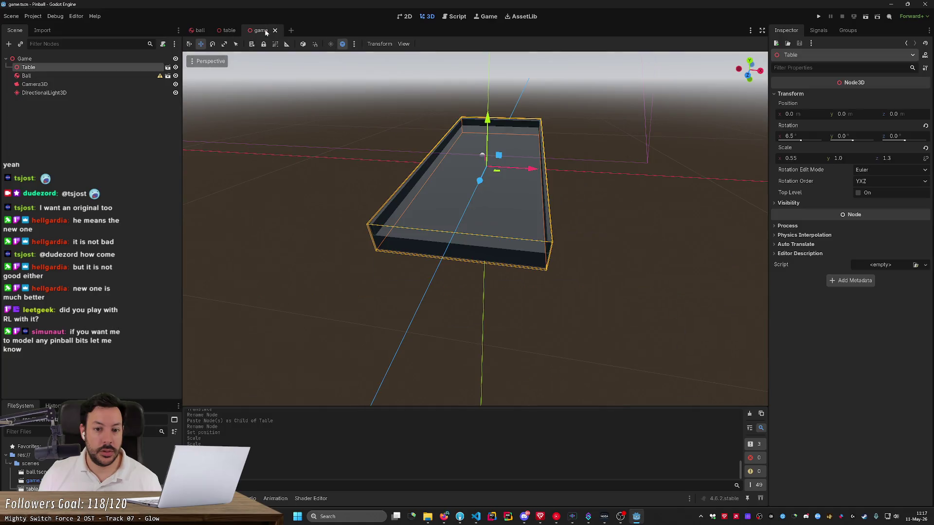
drag(604, 183, 606, 183)
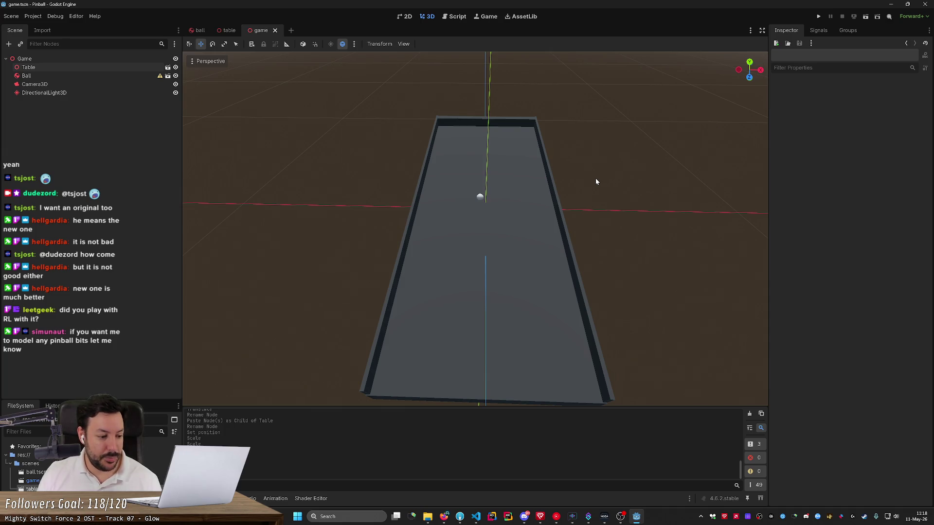
drag(597, 182, 596, 181)
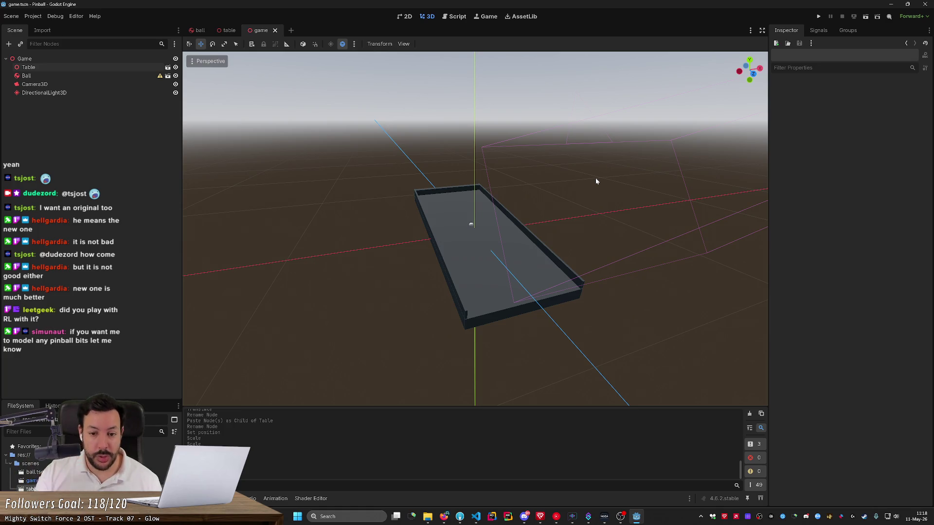
drag(597, 181, 596, 182)
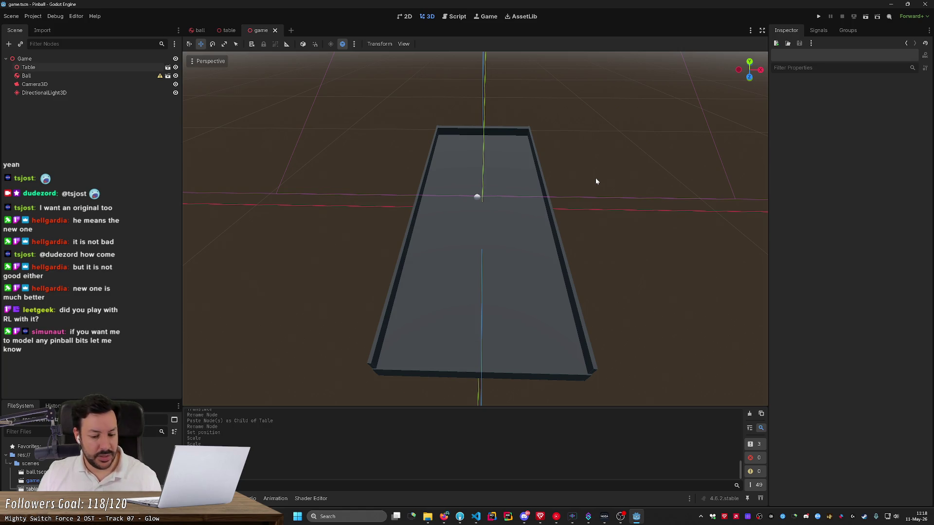
click(443, 518)
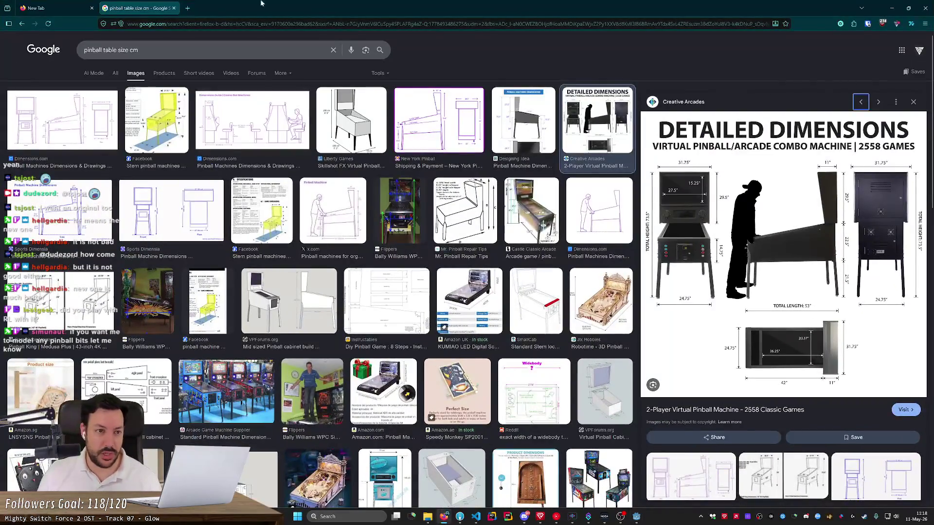
- Search the web for walaber in a new tab and open walaber.com
click(188, 7)
text(w)
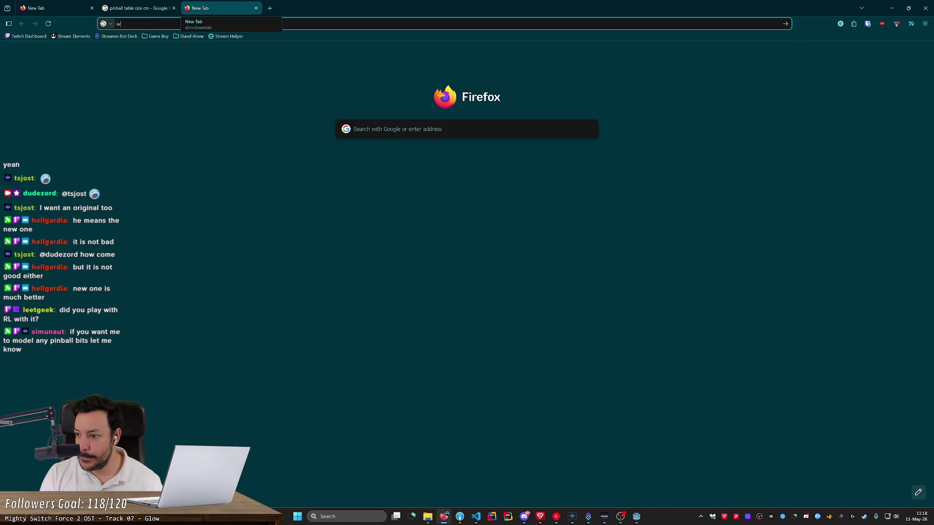
text(alaber)
key(Return)
click(141, 156)
- Open the Parking Garage Rally Circuit page and play the Accolades trailer full screen
click(592, 356)
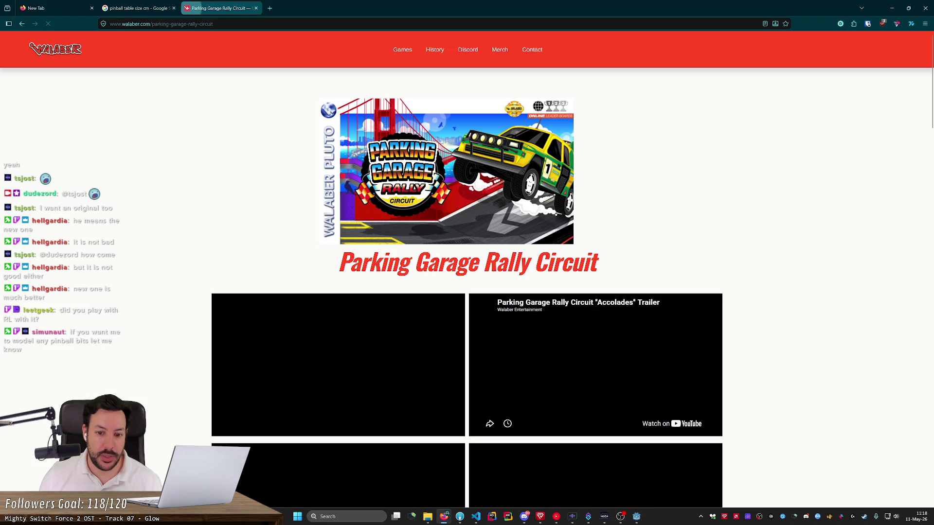
scroll(455, 303, down, 3)
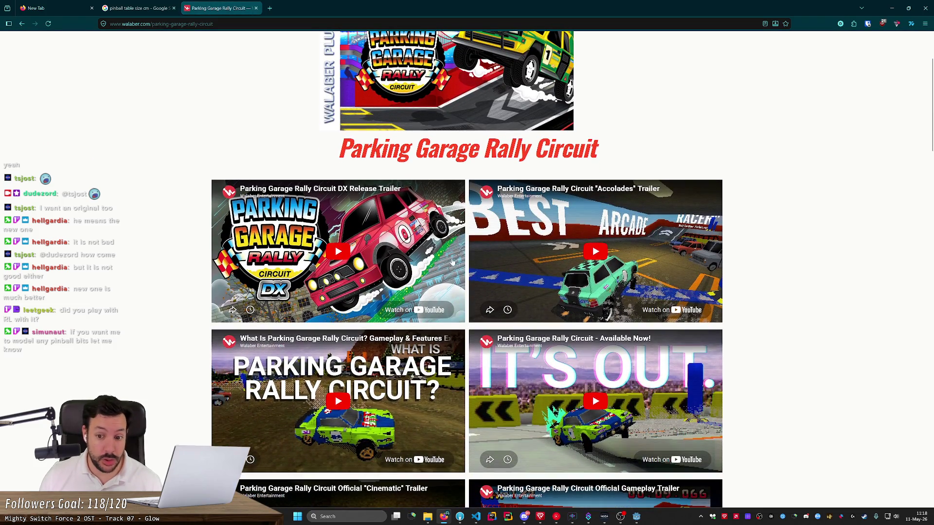
click(559, 269)
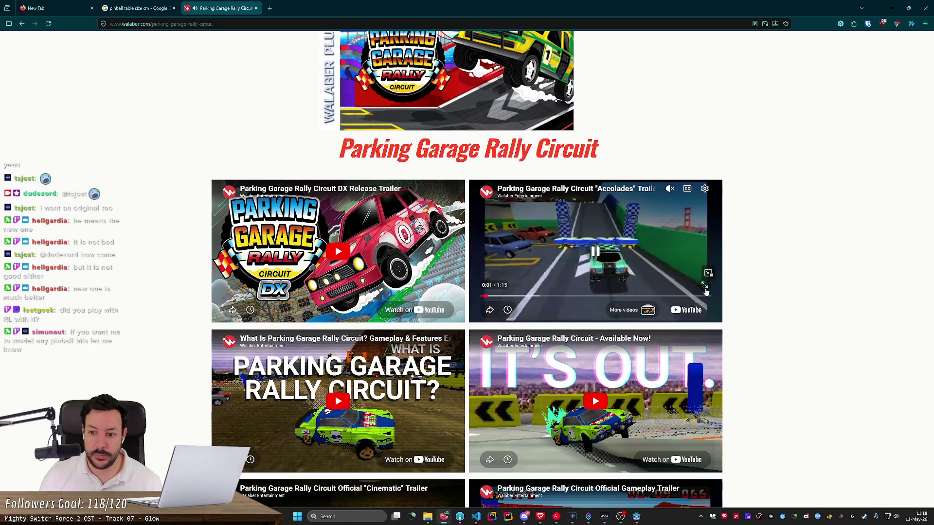
click(704, 286)
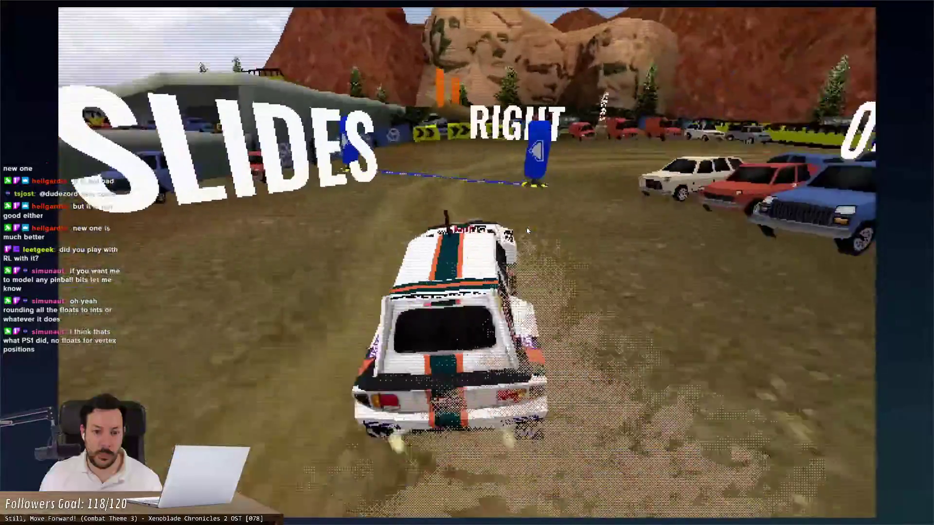
- Exit the full-screen Accolades trailer
key(Escape)
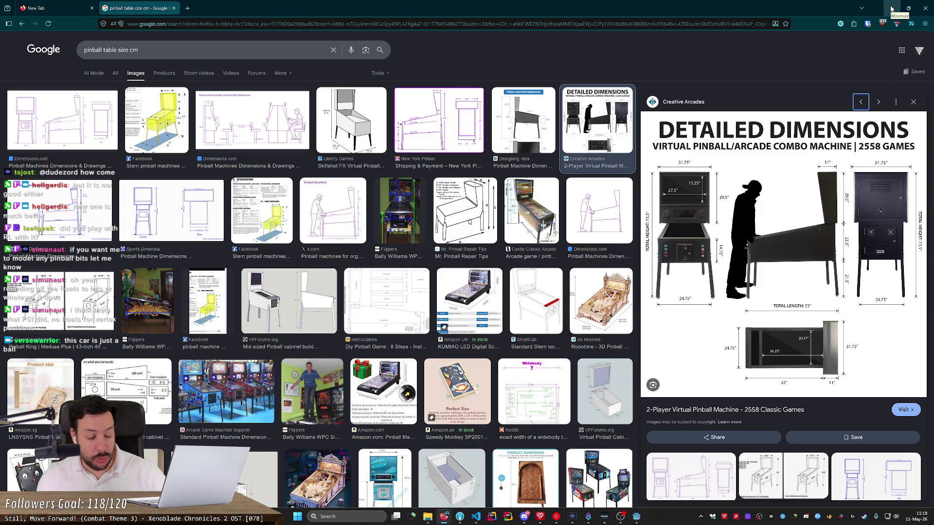
- Load YouTube in a new tab and open the account switcher
key(ctrl+t)
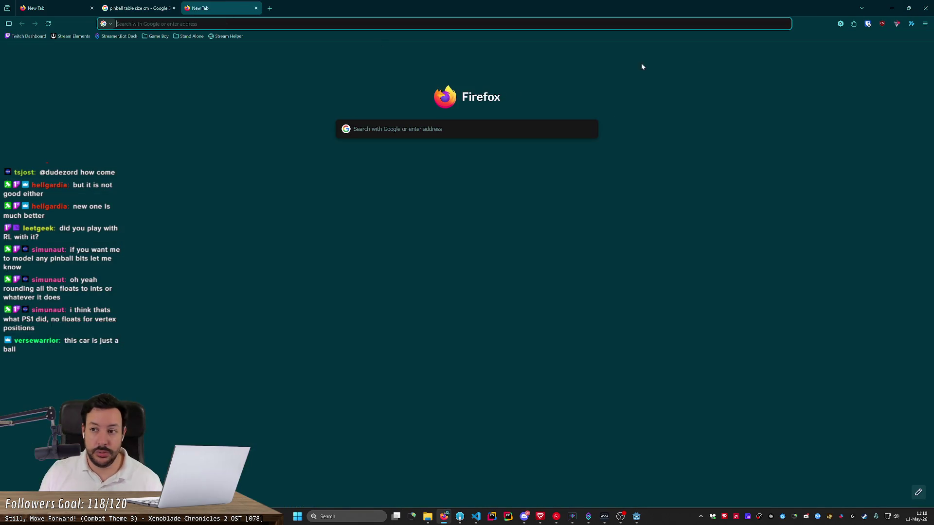
text(wa)
key(BackSpace)
key(BackSpace)
text(youtube)
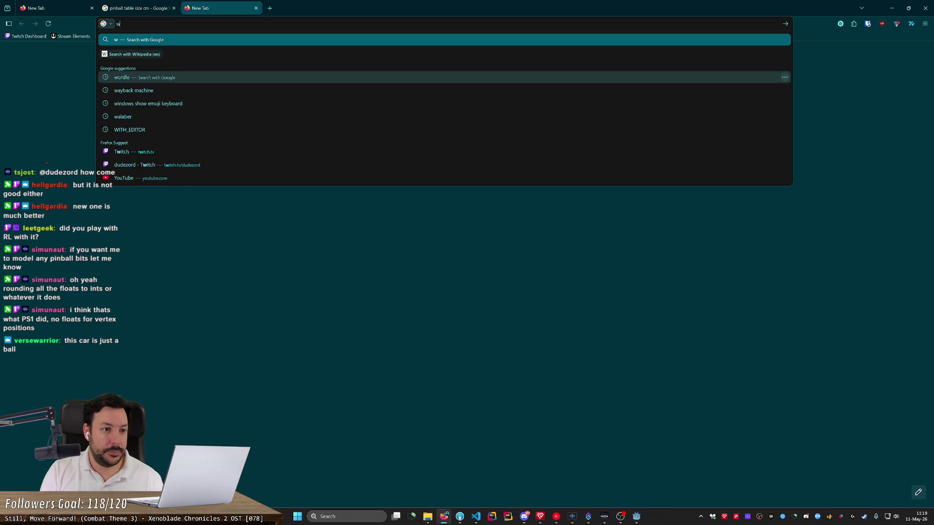
key(Return)
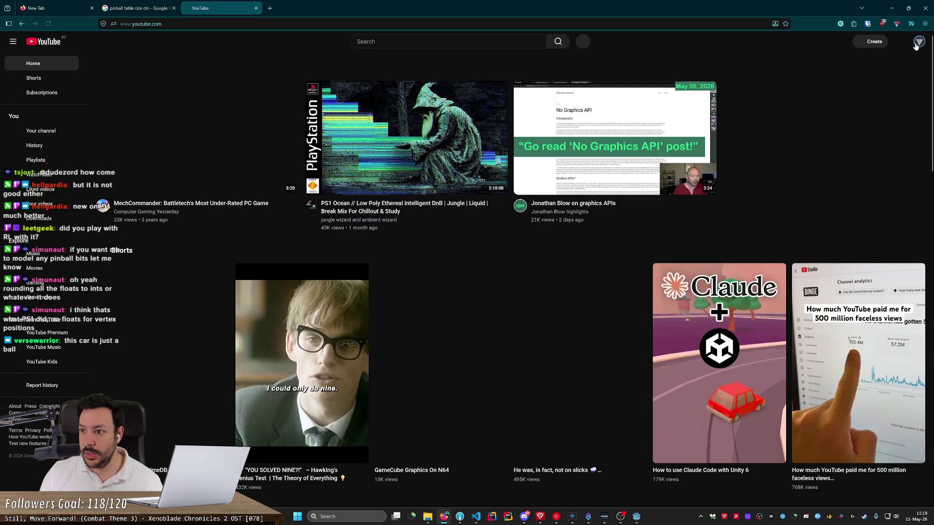
click(919, 43)
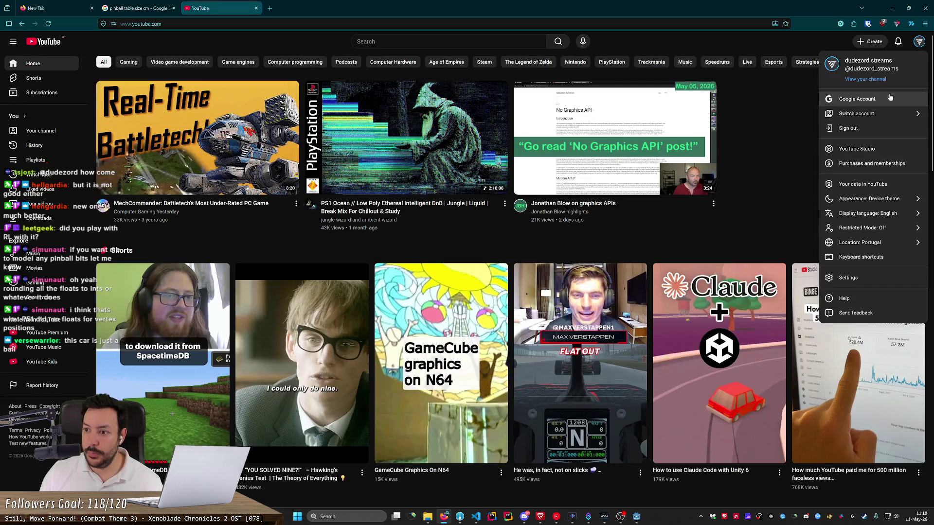
click(870, 114)
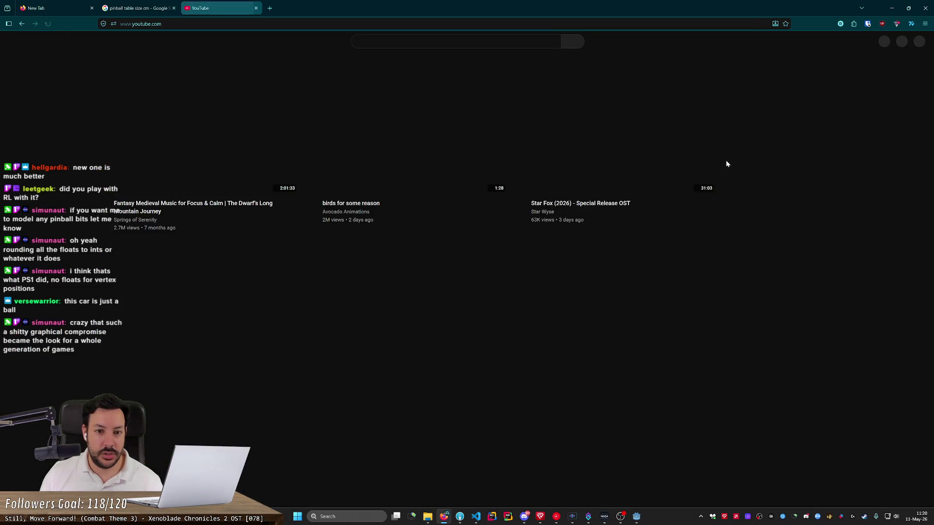
- Find the Walaber Entertainment channel and play Arcade Drift Car Physics Explained from its Mario Kart chapter
text(walaber)
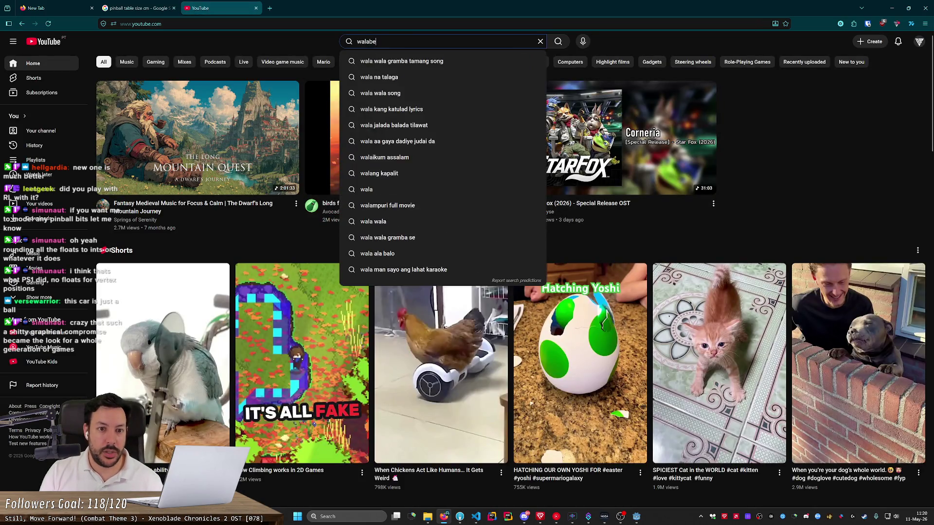
key(Return)
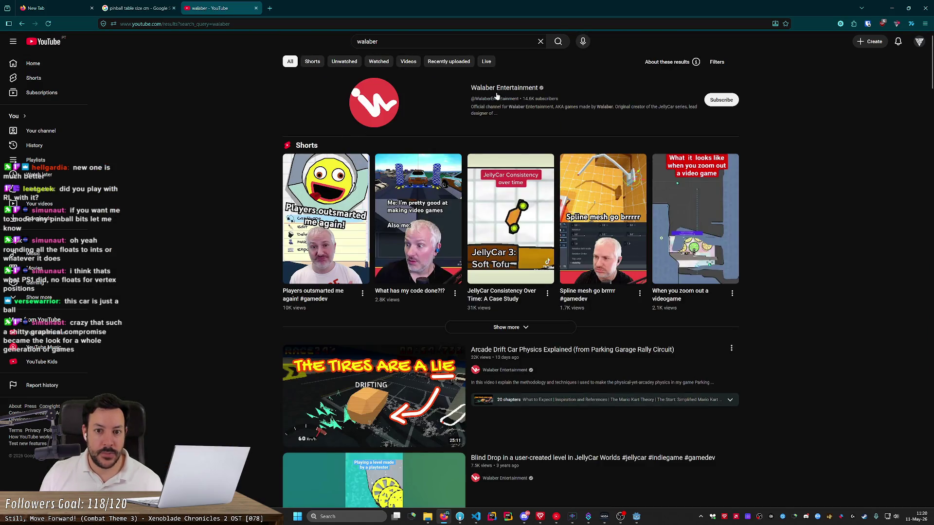
click(497, 96)
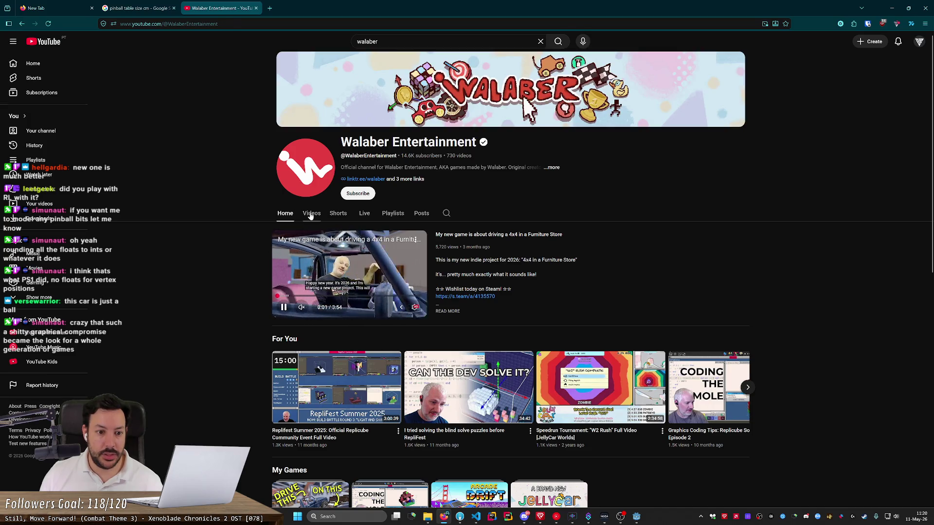
click(311, 213)
scroll(246, 237, down, 2)
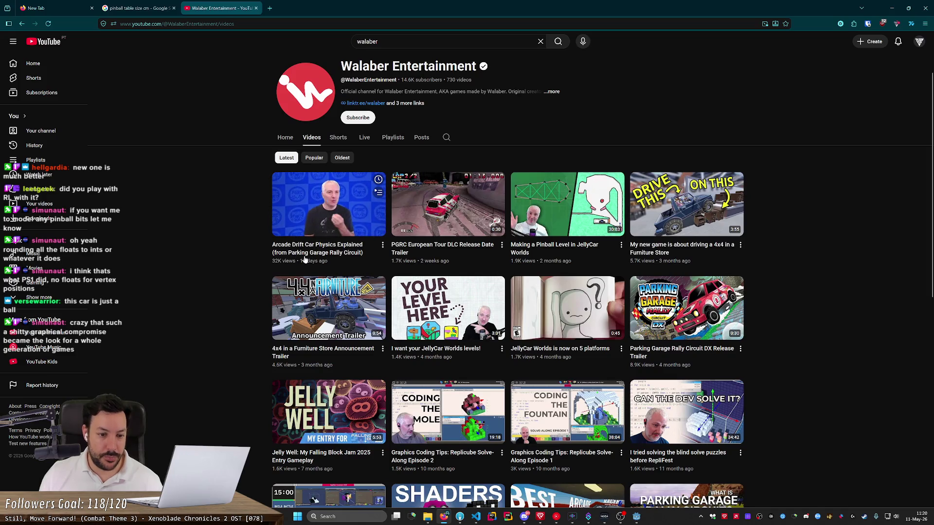
click(305, 259)
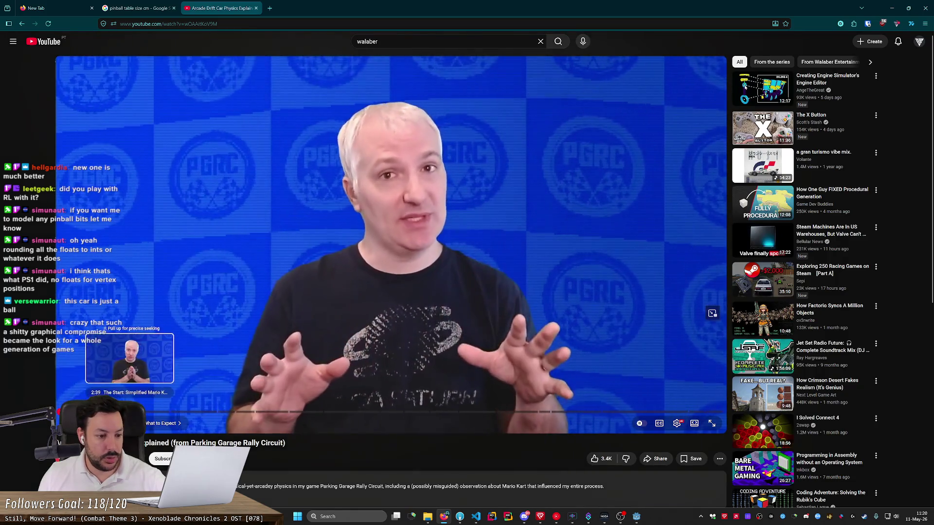
click(142, 413)
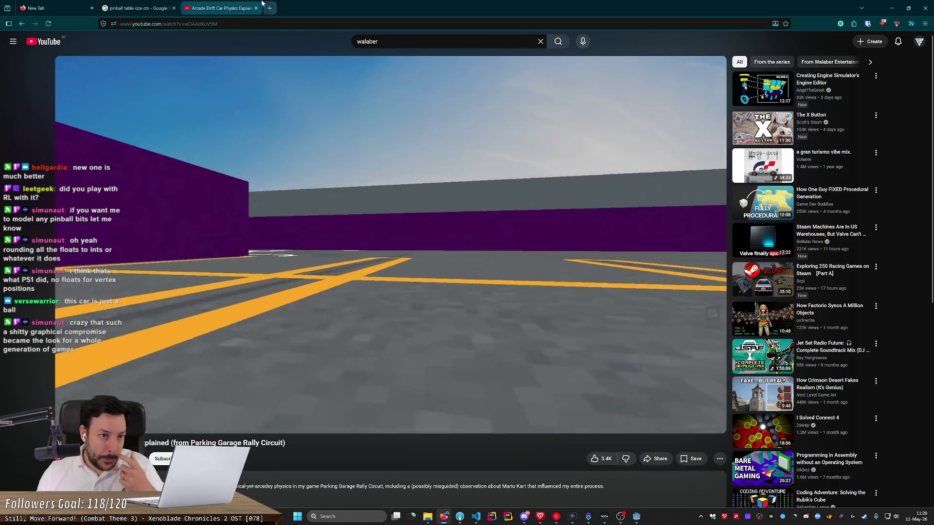
- Close the video and pinball search tabs and minimise the browser to reveal Godot
click(256, 7)
click(174, 8)
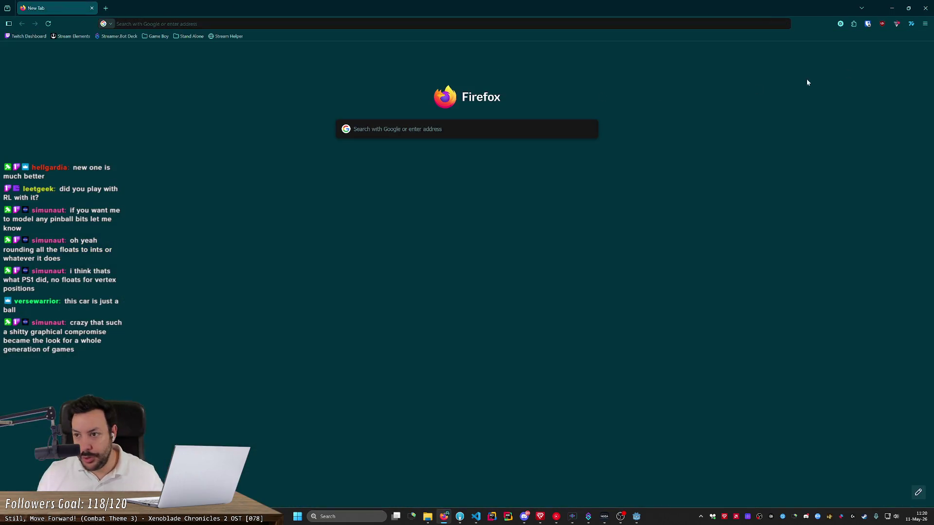
click(892, 11)
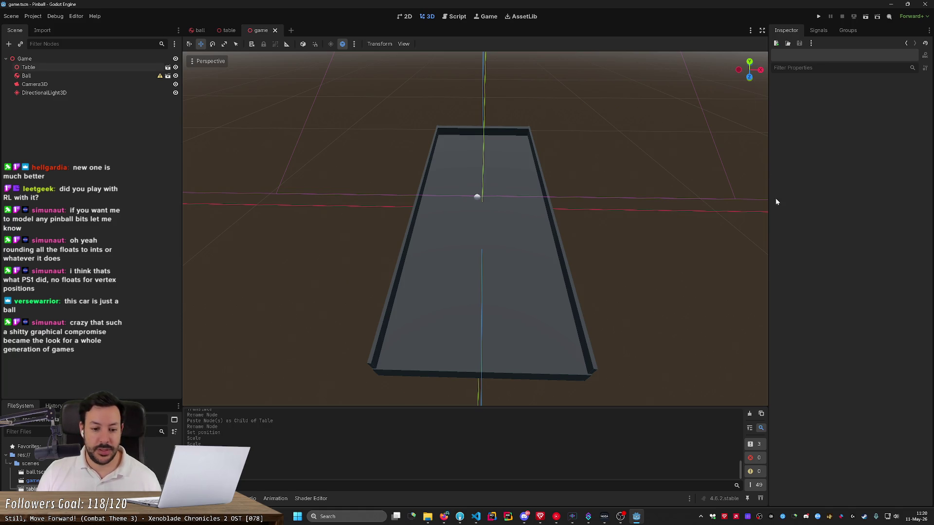
- Orbit and fly the viewport around the walled table, from above and down its length
drag(613, 182, 511, 195)
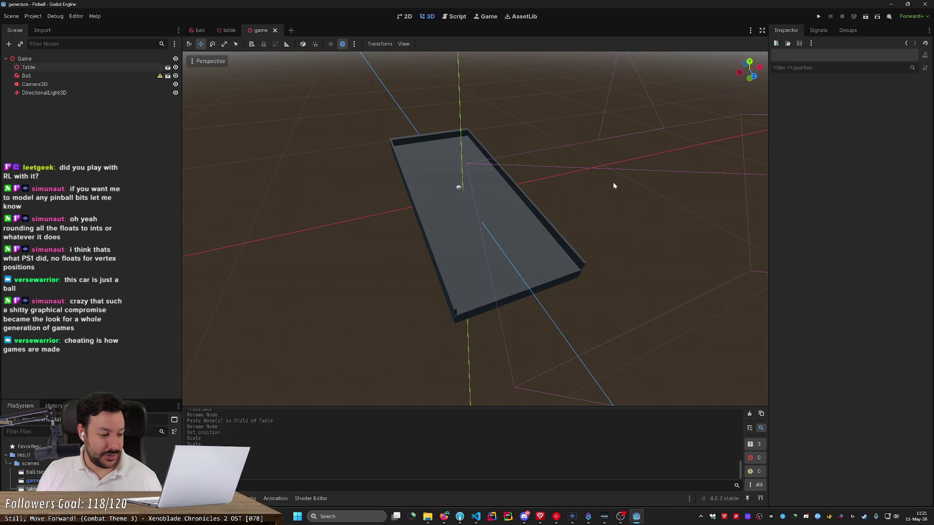
key(w)
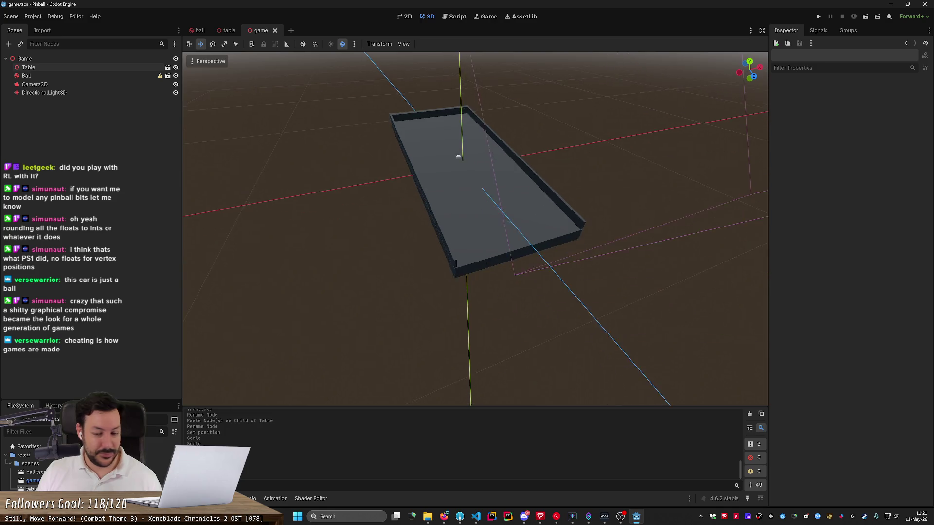
key(s)
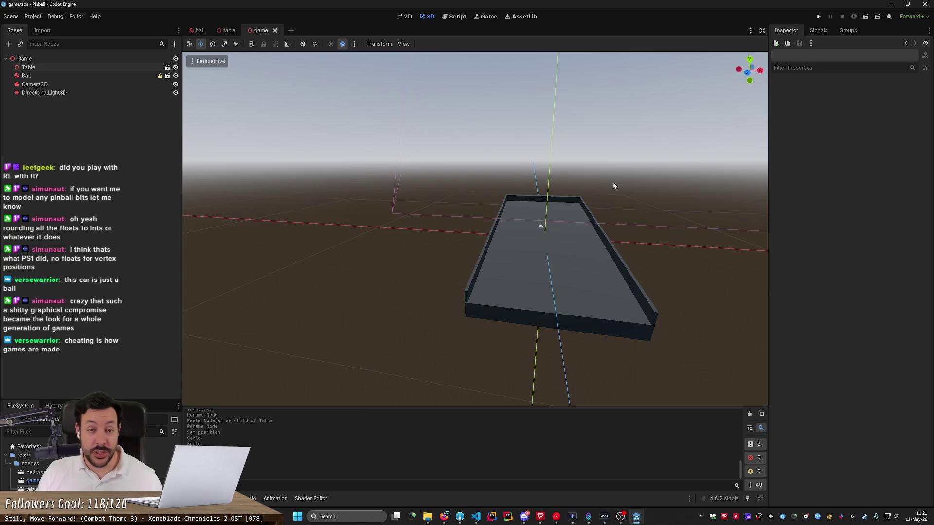
key(w)
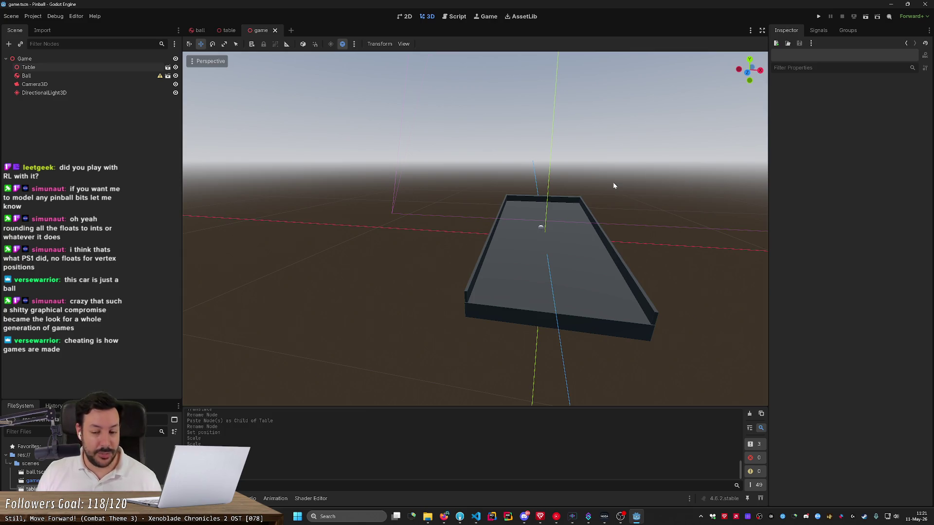
key(s)
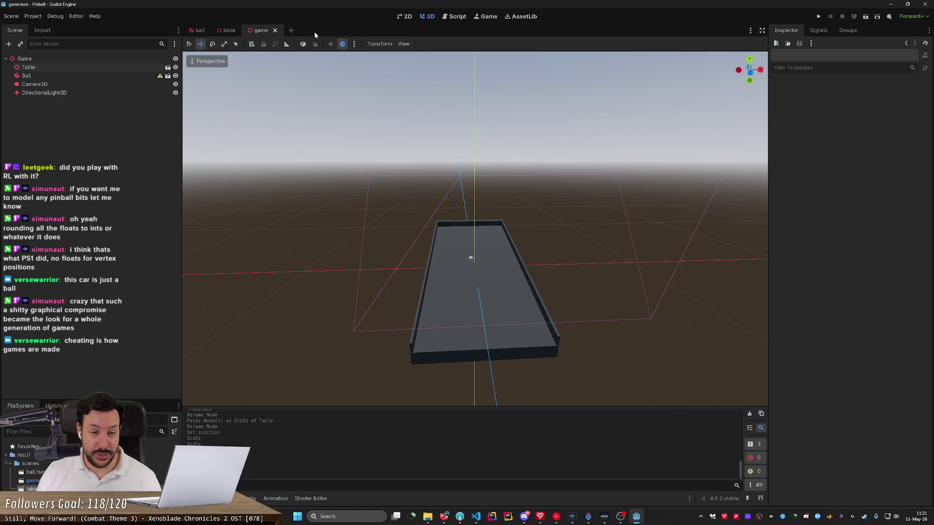
- Test-run the pinball game, close its window, and switch to the browser and back
click(818, 20)
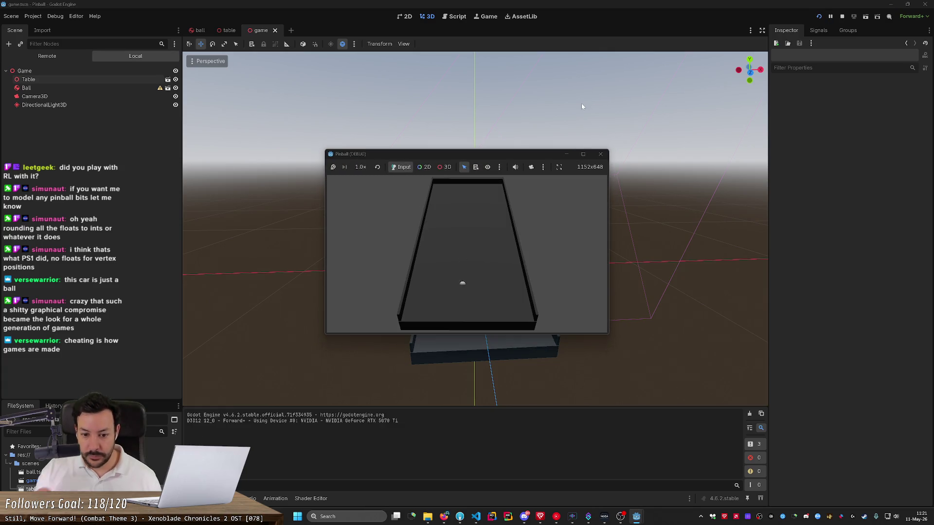
click(600, 154)
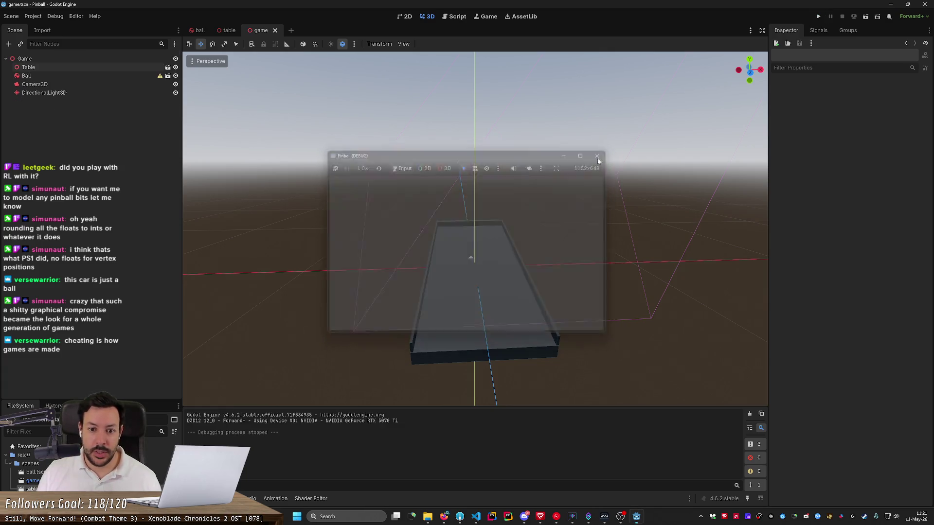
key(alt+Tab)
key(alt+Tab)
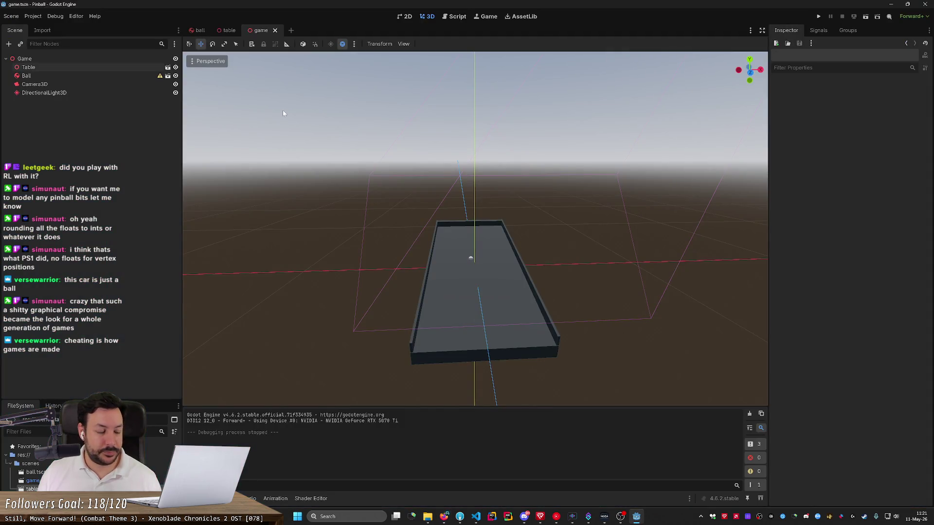
key(alt+Tab)
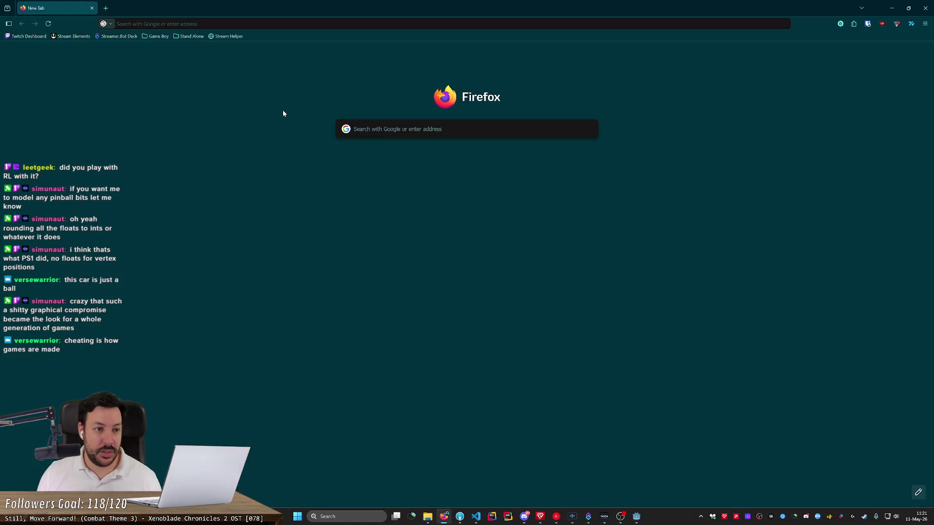
- Search for 'pinball table dimensions' and preview its image results
key(ctrl+l)
text(pinball )
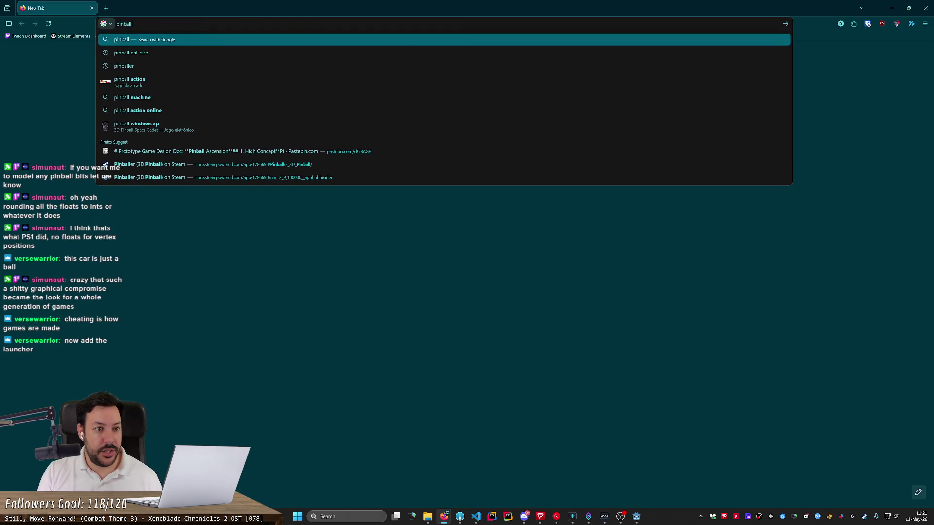
text(table)
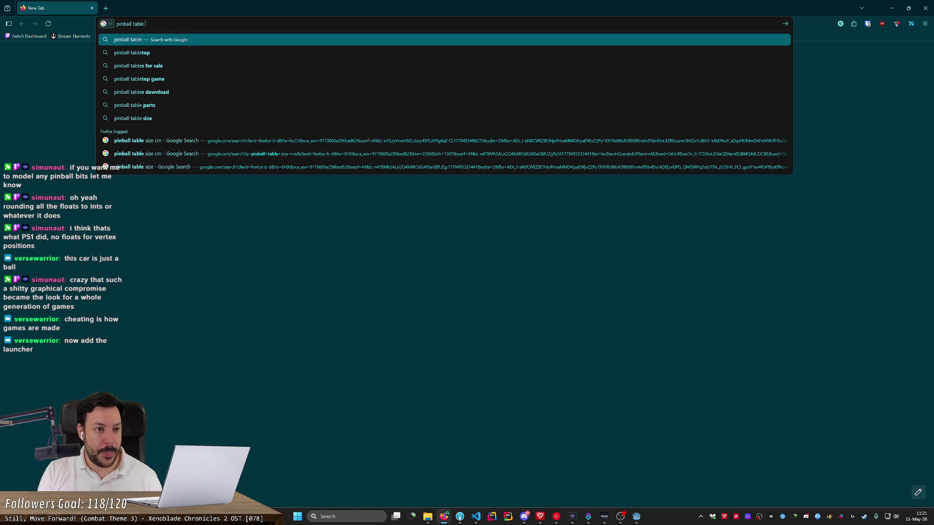
text( dimensions)
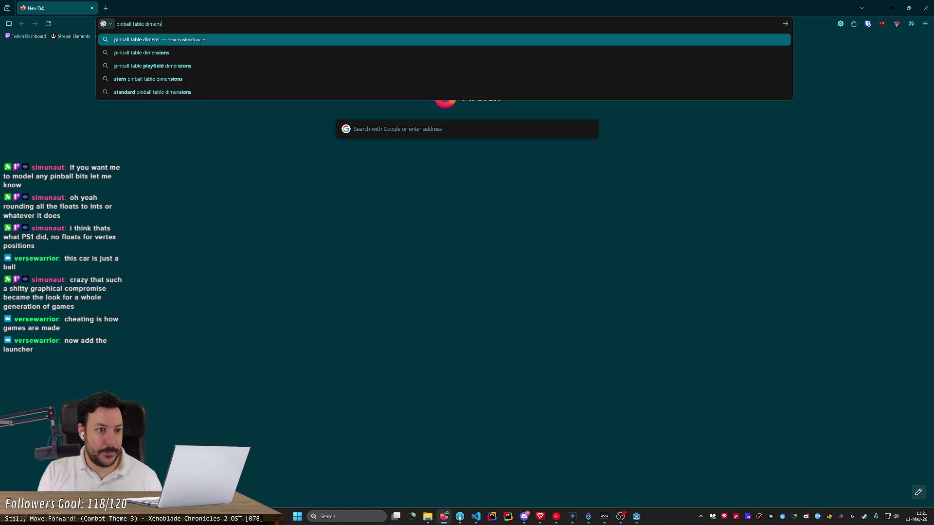
key(Return)
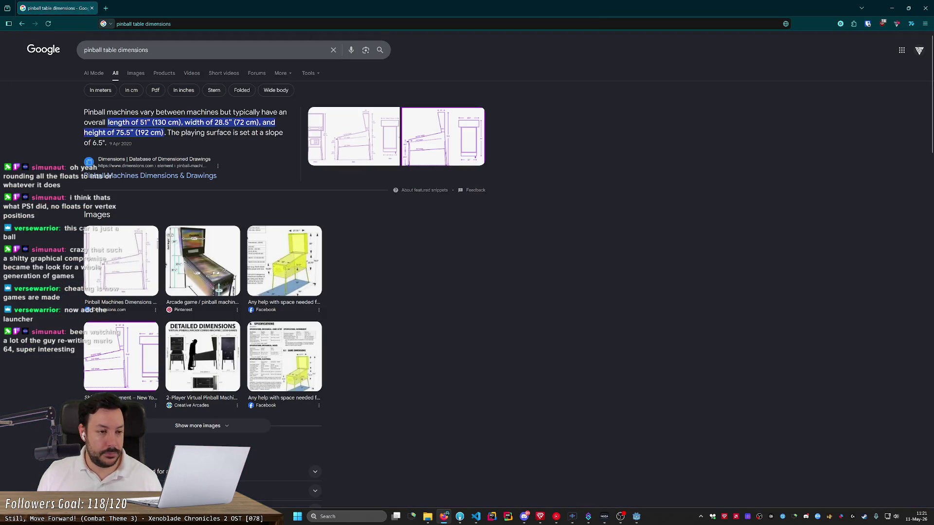
click(185, 231)
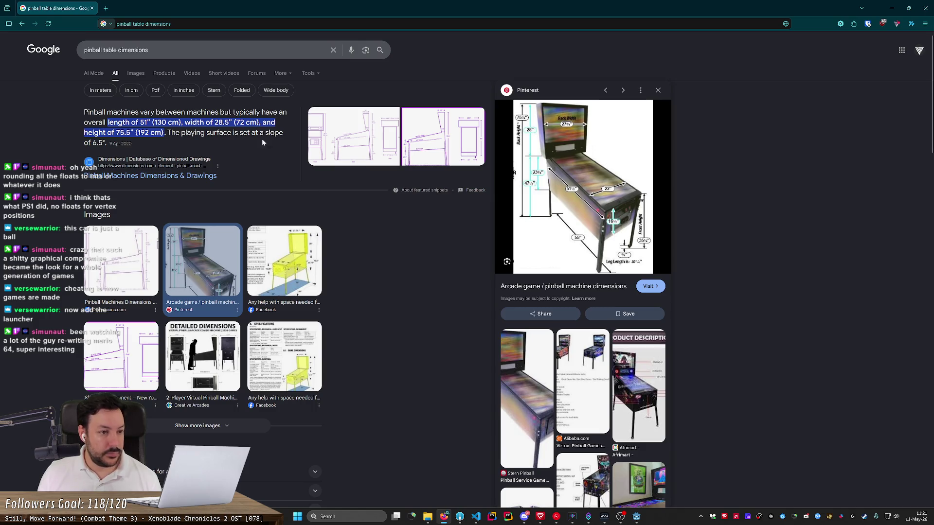
click(137, 73)
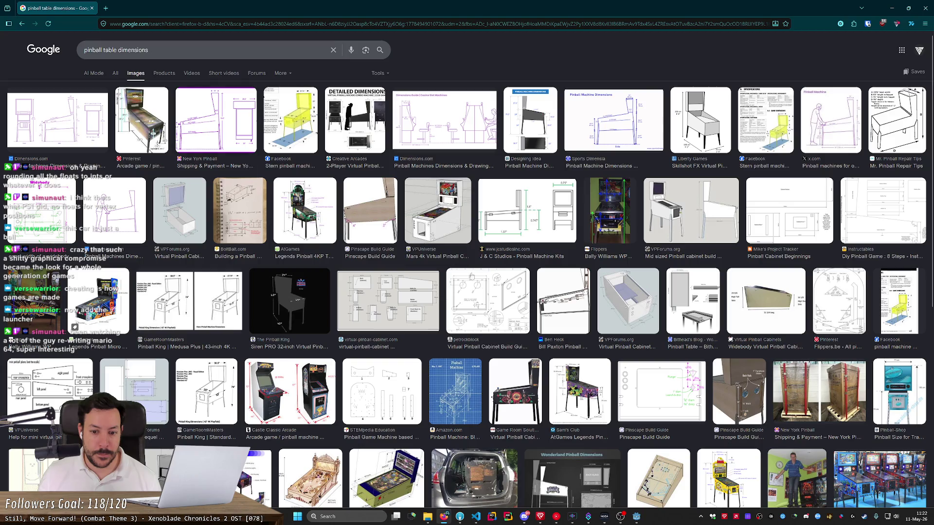
click(484, 284)
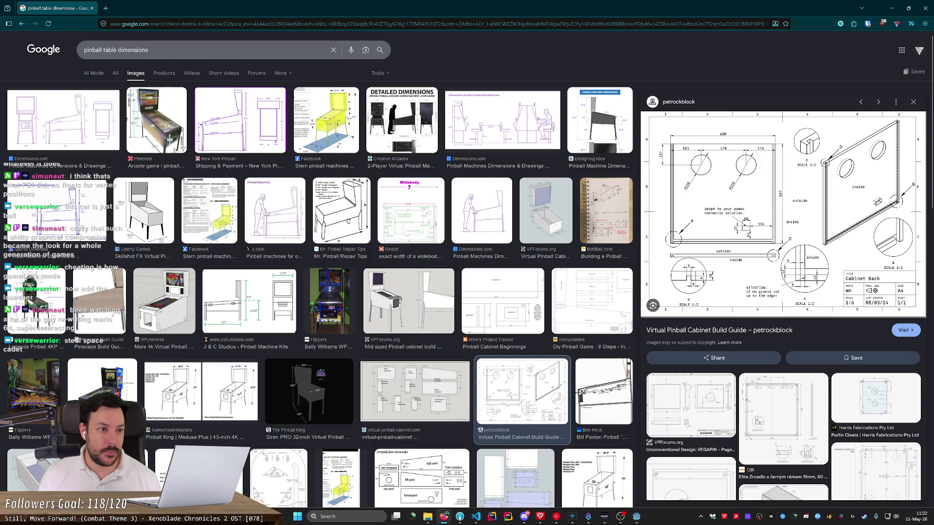
- Refine the query to 'pinball table flipper dimensions' and show the web results
double_click(132, 50)
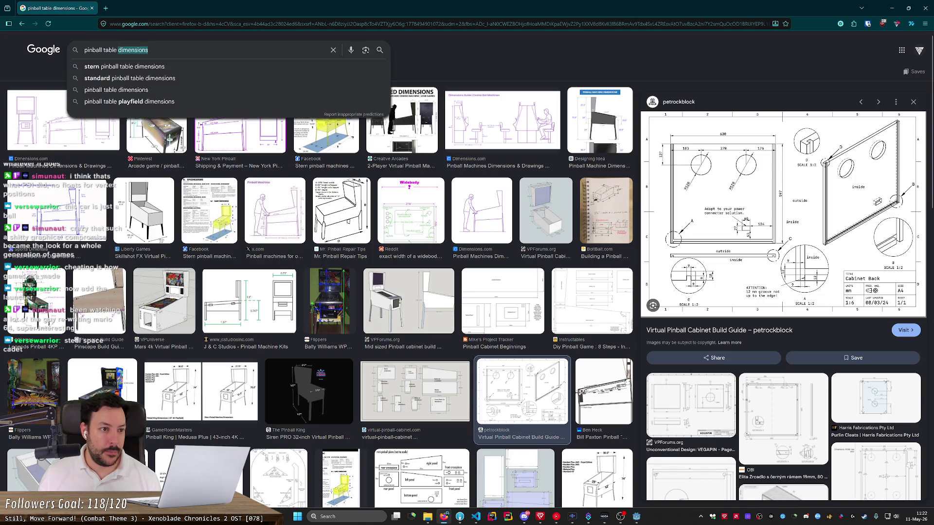
text(fla)
key(BackSpace)
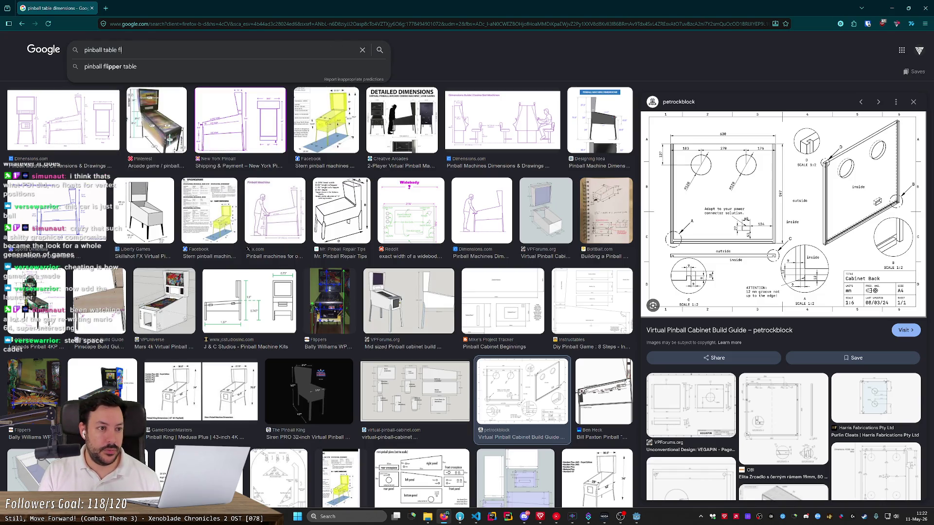
text(ipper)
key(Return)
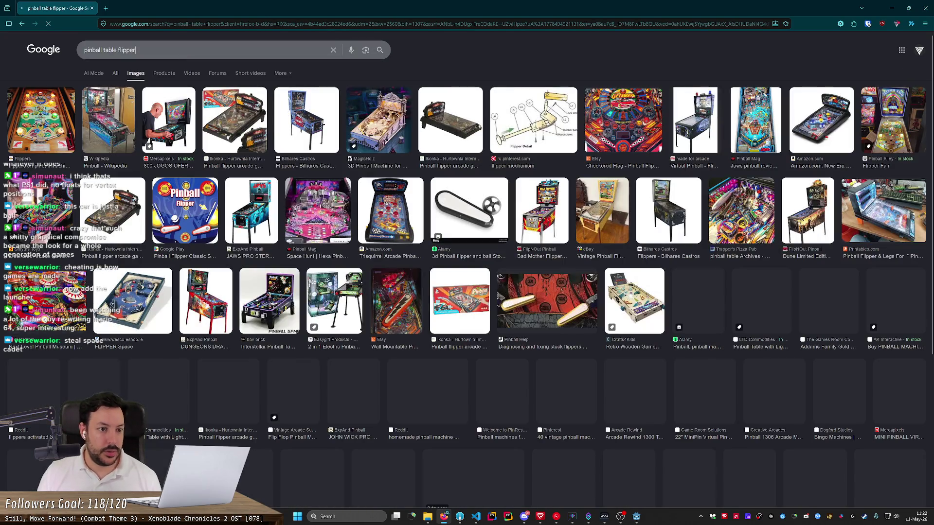
click(180, 54)
text(dimensions)
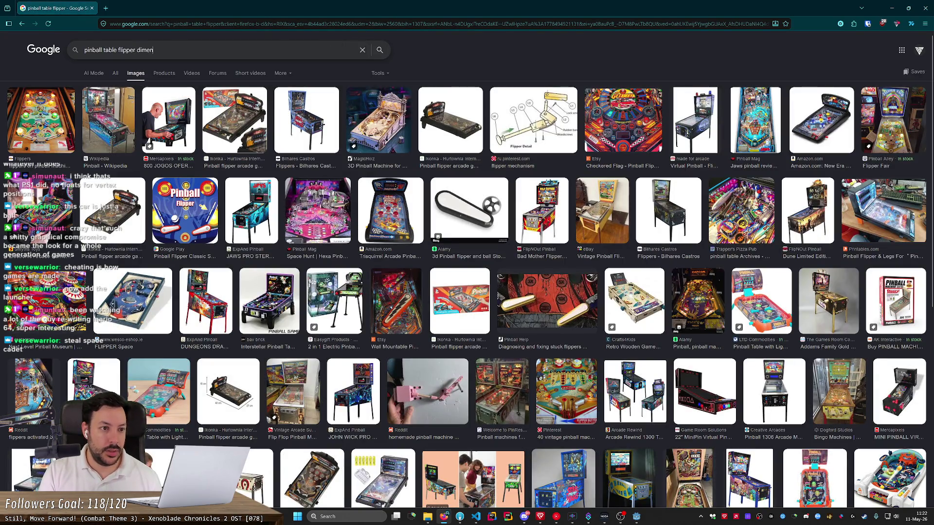
key(Return)
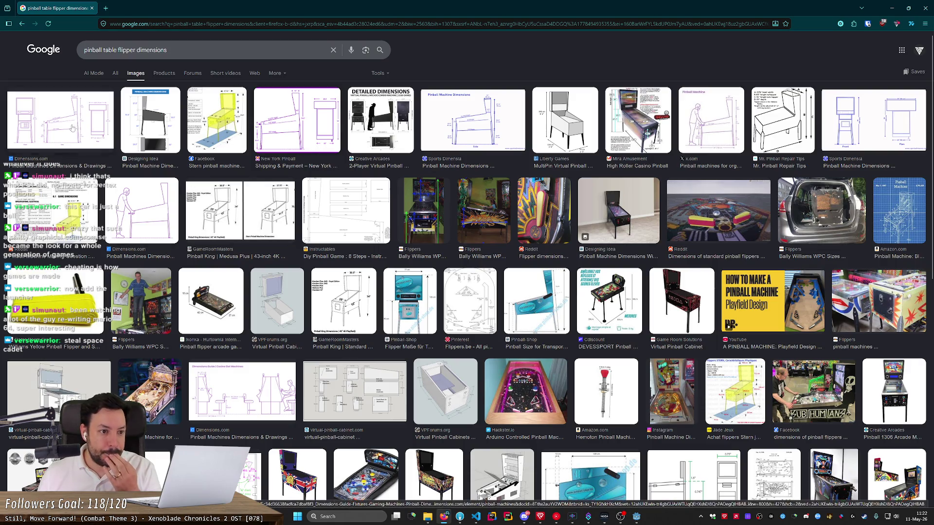
click(115, 78)
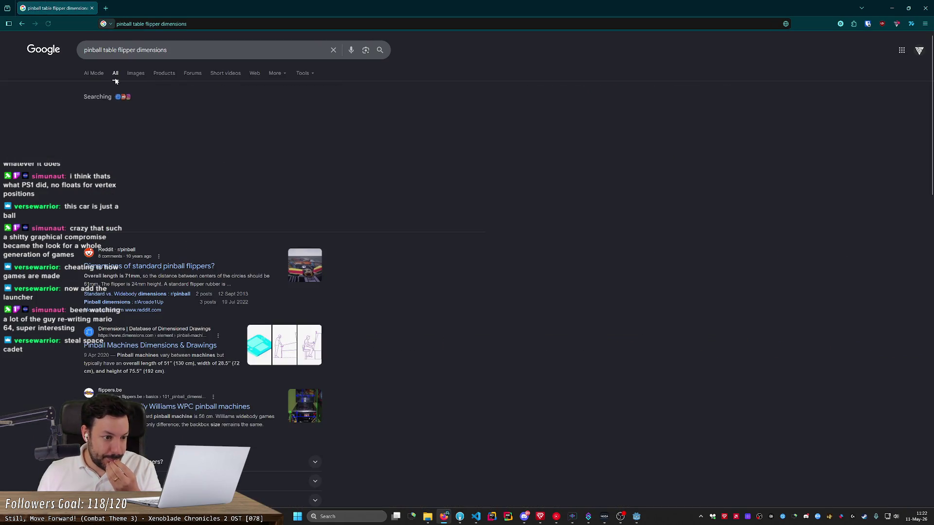
- Read the Reddit flipper specs (71 mm long, 15 mm tapering to 5 mm), then return to Godot
click(126, 266)
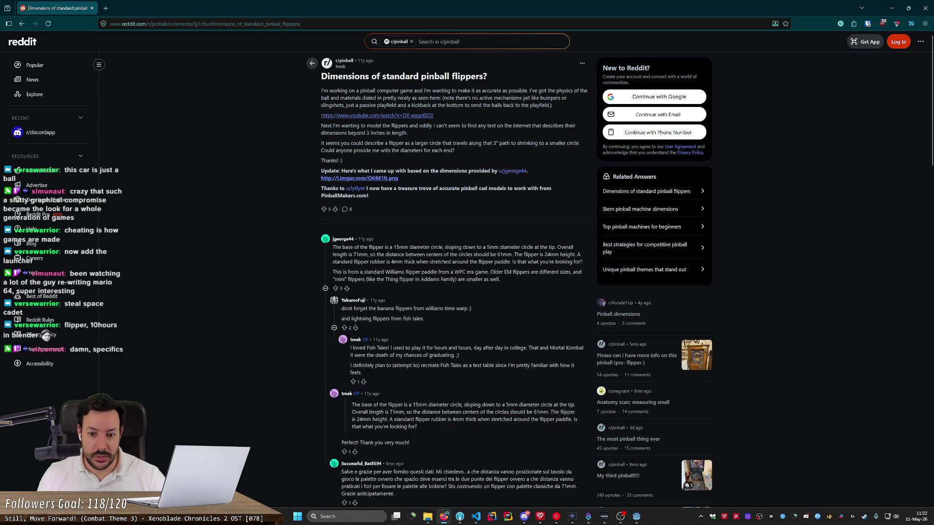
mouse_move(500, 279)
mouse_down()
mouse_move(340, 269)
mouse_move(303, 256)
mouse_move(327, 252)
mouse_up()
click(303, 256)
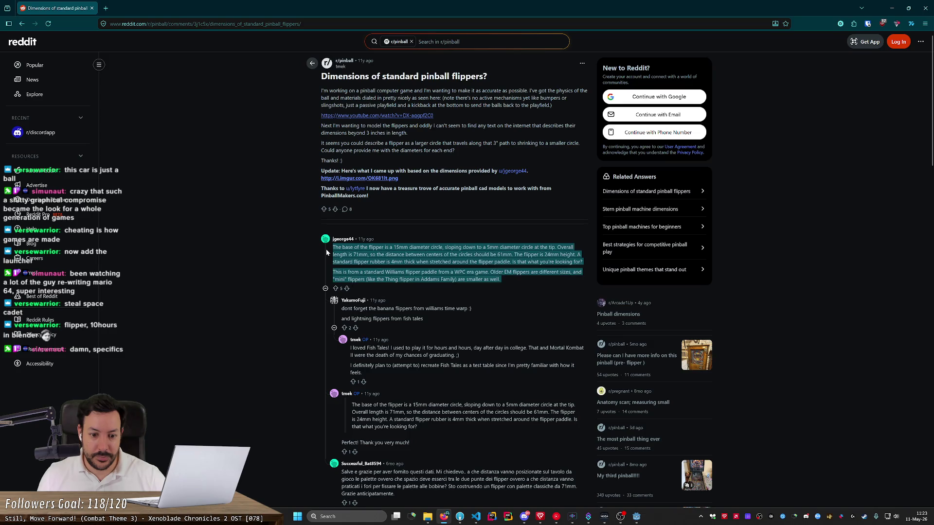
click(244, 249)
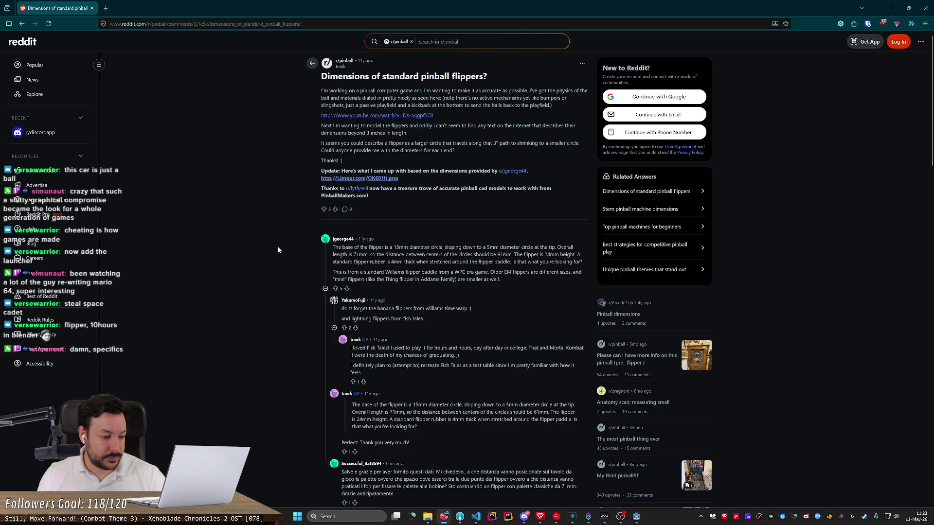
key(alt+Left)
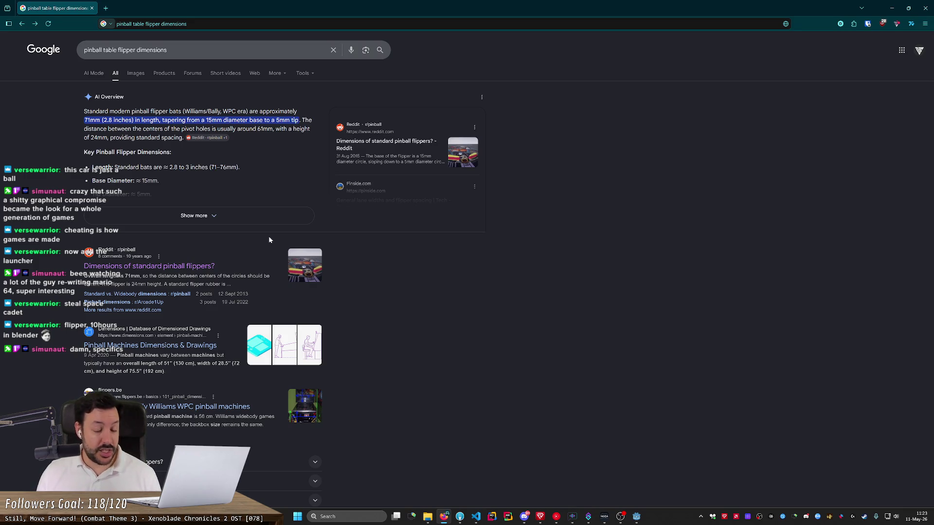
click(891, 8)
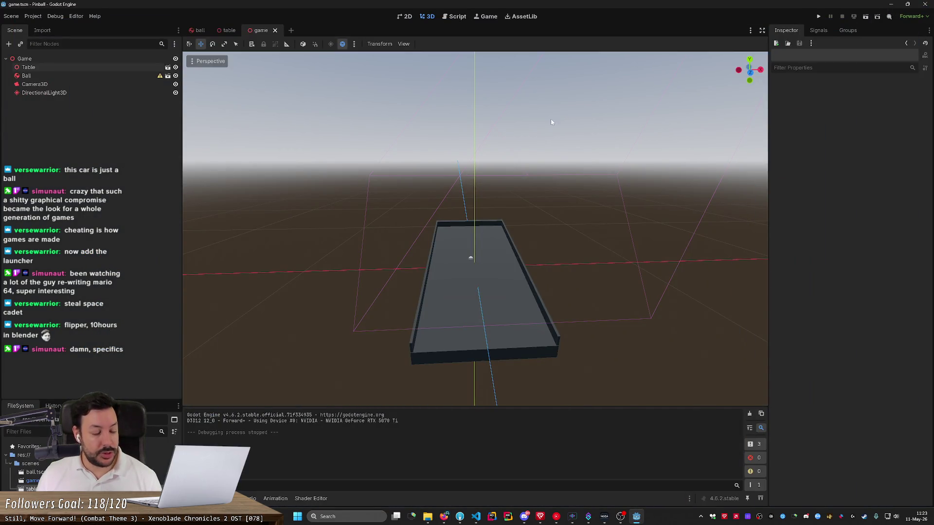
- Orbit and zoom around the walled pinball table and ball, then launch RustRover
scroll(475, 229, up, 5)
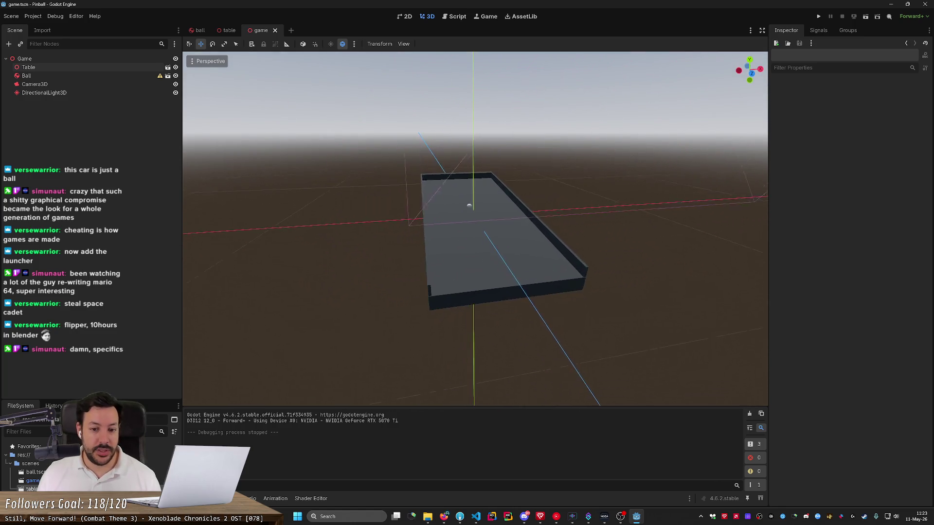
mouse_move(476, 228)
mouse_down()
mouse_move(521, 227)
mouse_move(407, 226)
mouse_move(431, 227)
mouse_up()
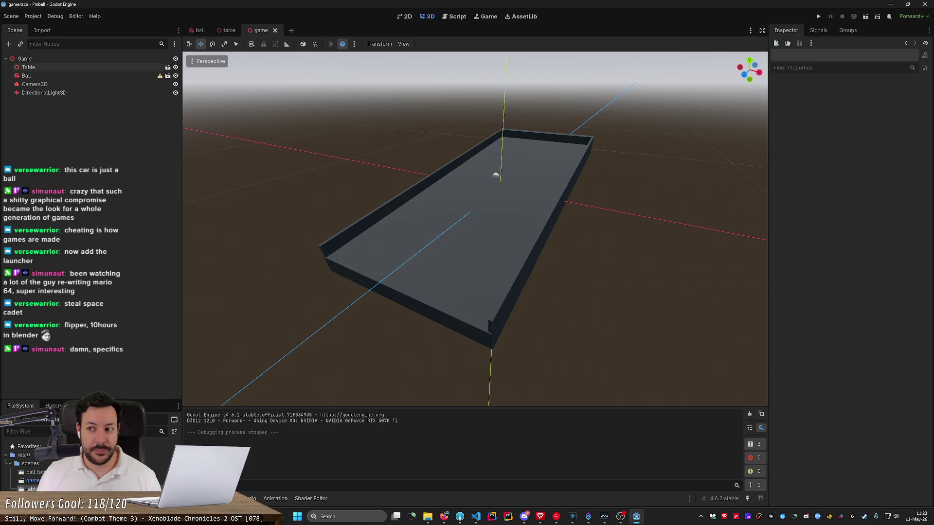
scroll(475, 228, up, 1)
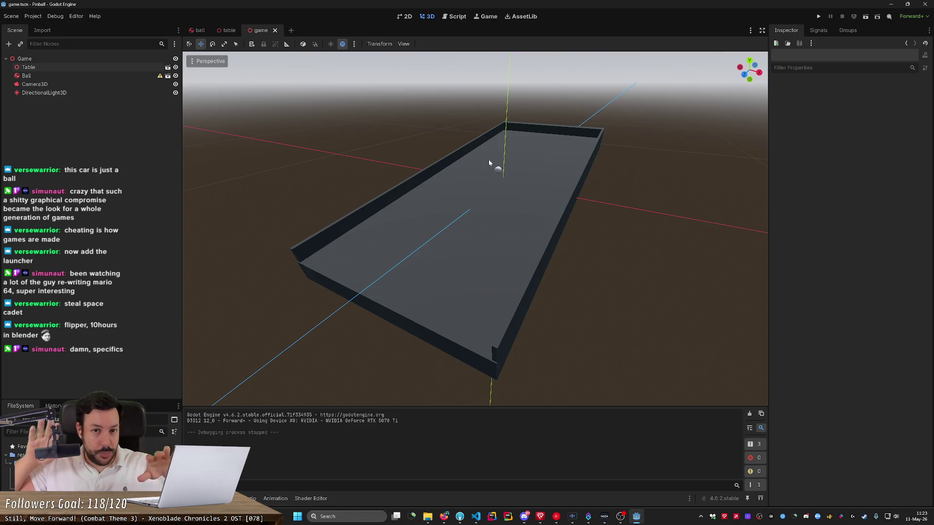
drag(489, 163, 438, 165)
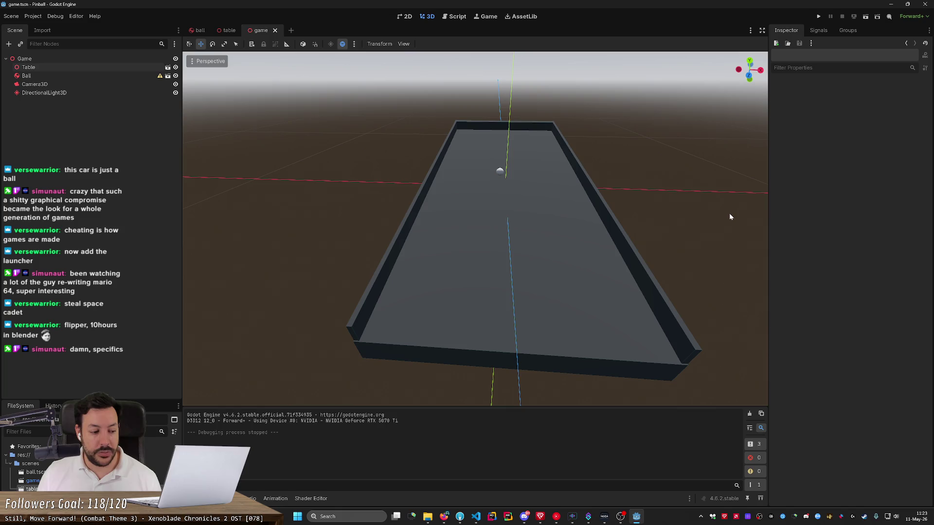
mouse_move(723, 214)
mouse_down()
mouse_move(723, 228)
mouse_move(477, 235)
mouse_move(474, 257)
mouse_move(467, 246)
mouse_up()
scroll(473, 236, down, 2)
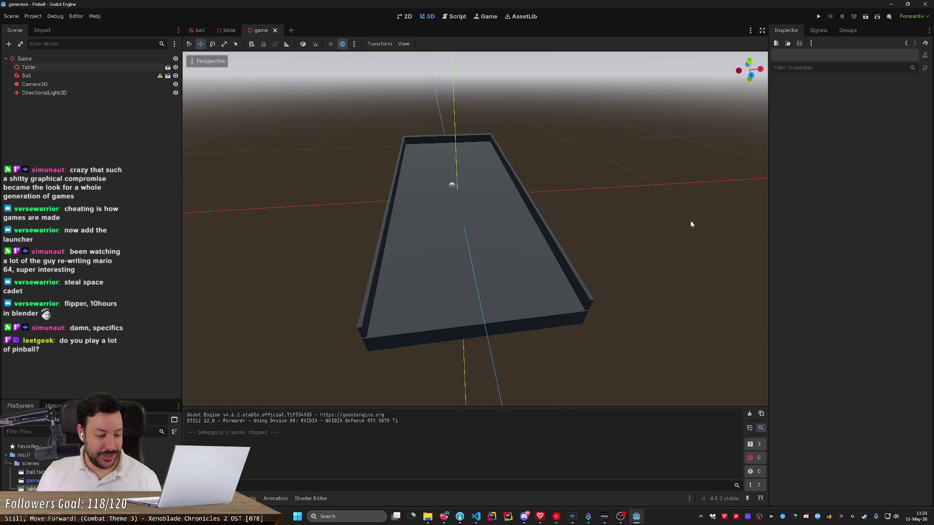
scroll(692, 225, down, 5)
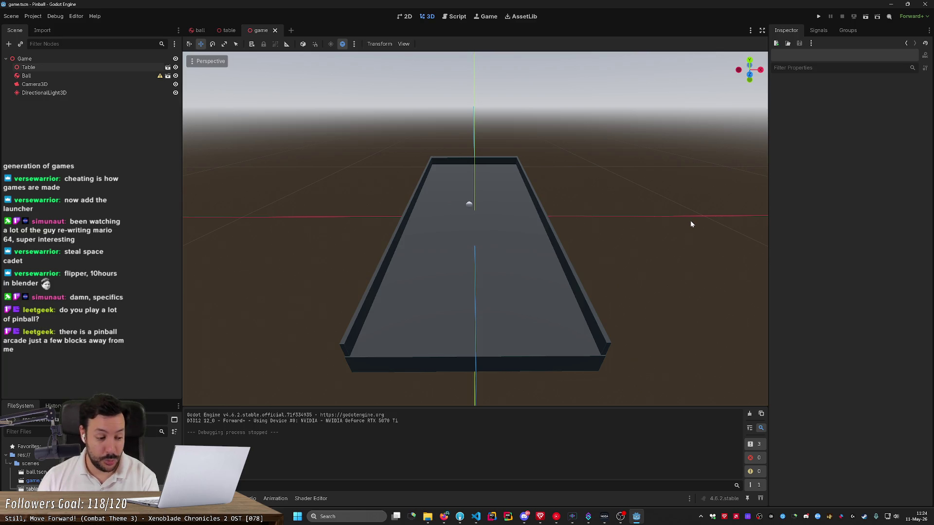
click(508, 517)
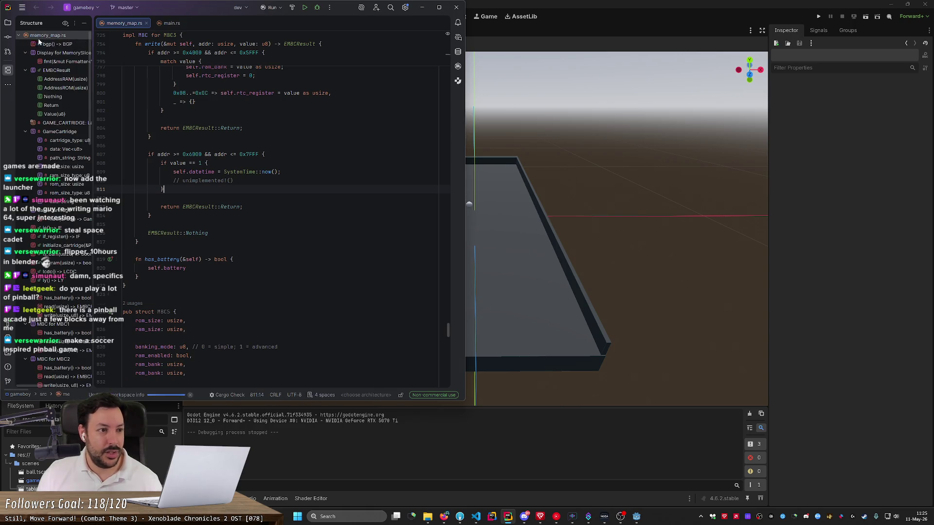
- Show main.rs in RustRover, then bring Firefox forward with a new empty tab
click(168, 24)
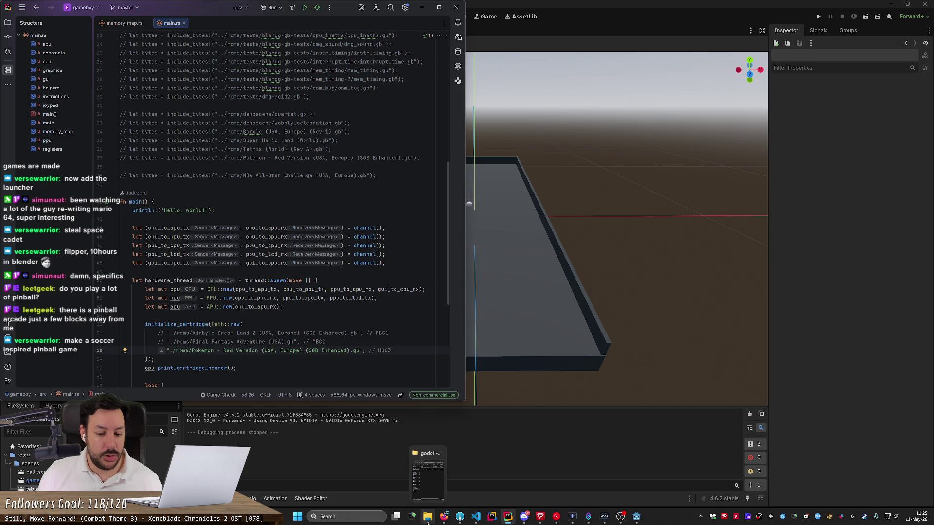
click(444, 516)
click(104, 7)
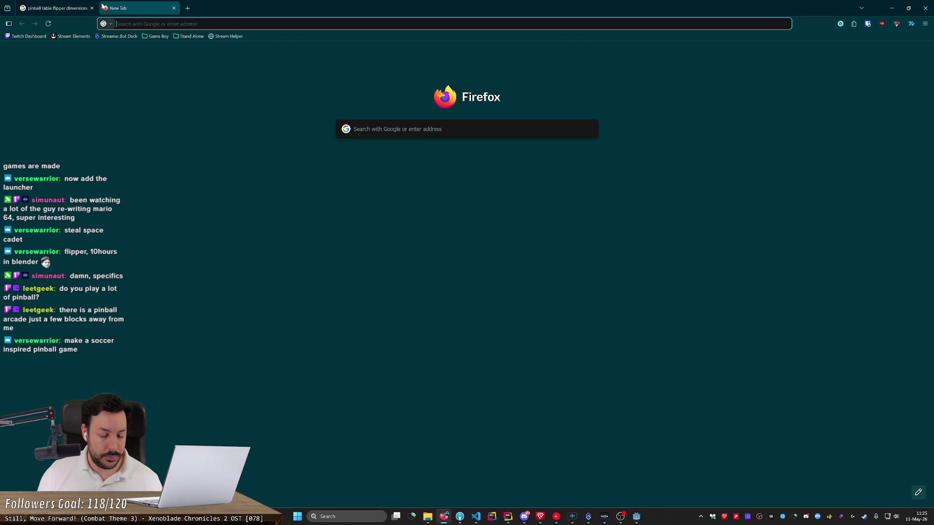
- Search 'kerby pinball', watch the Kirby's Pinball Land Game Boy longplay, then close its tab
text(kerby pinb)
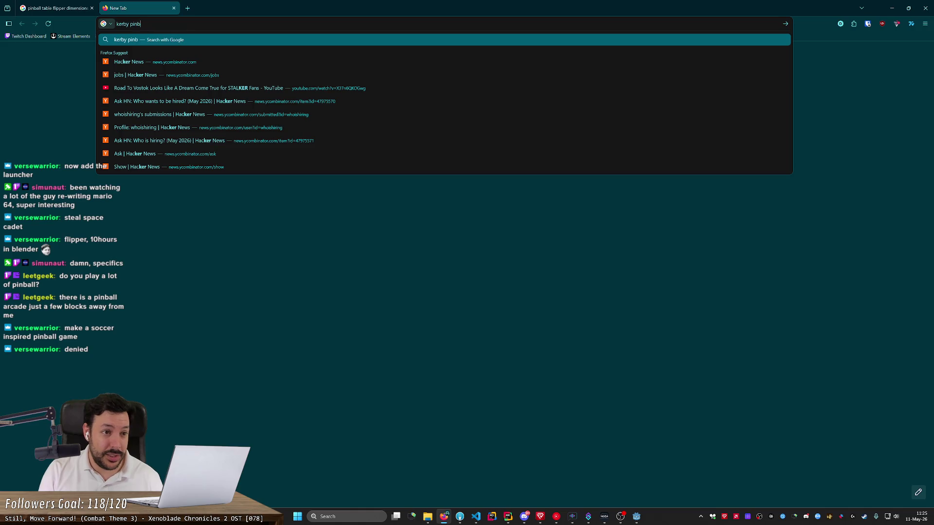
text(all)
key(Return)
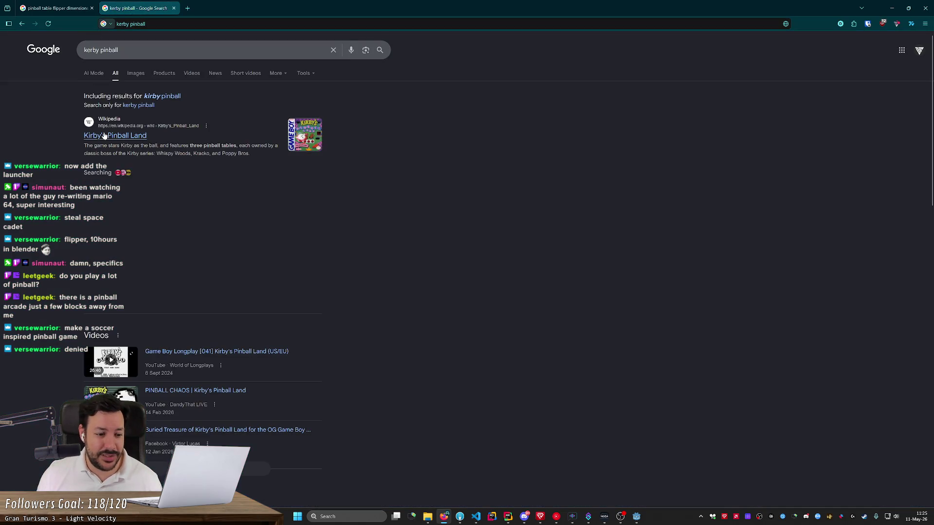
click(104, 135)
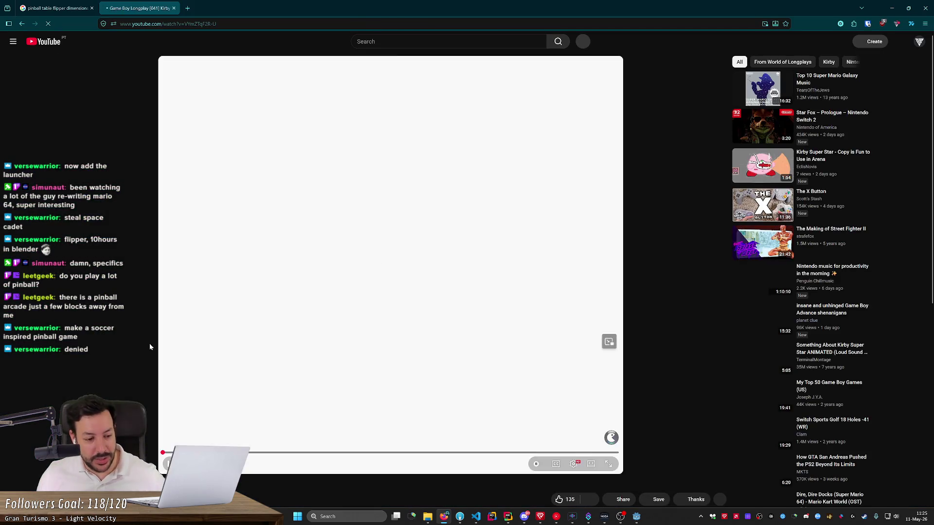
click(214, 423)
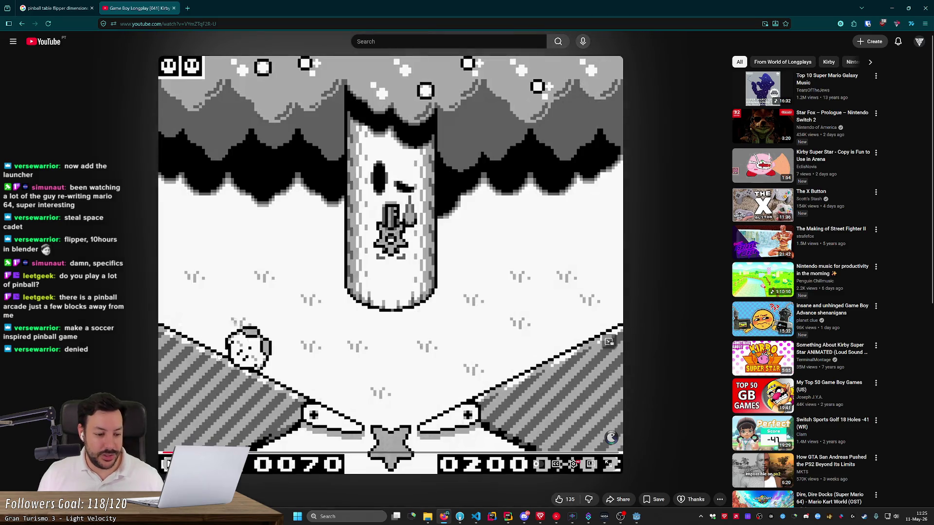
click(219, 358)
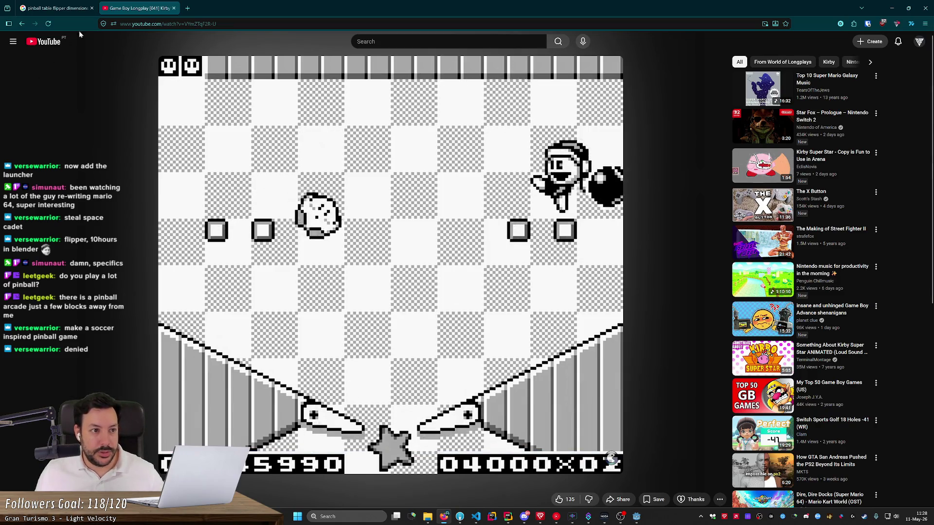
middle_click(123, 4)
click(892, 7)
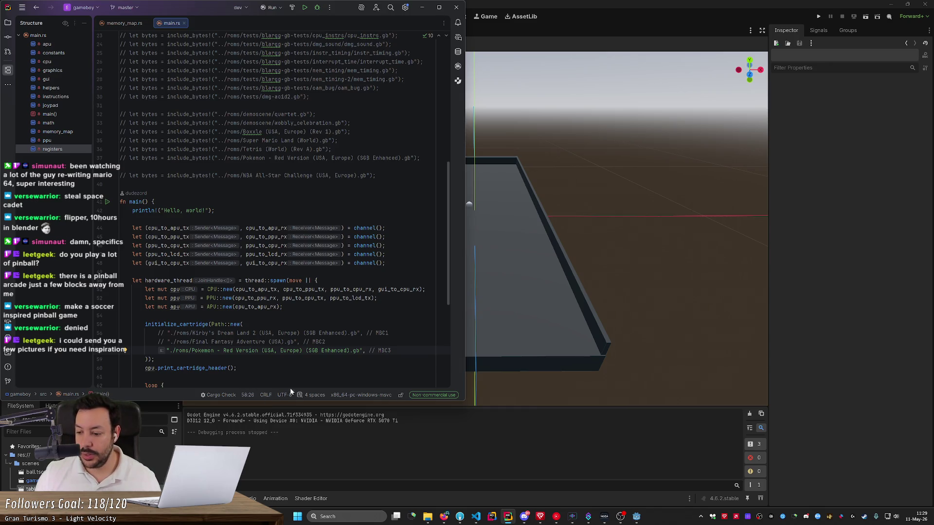
- Bring up the Steam client on its Store page
click(864, 517)
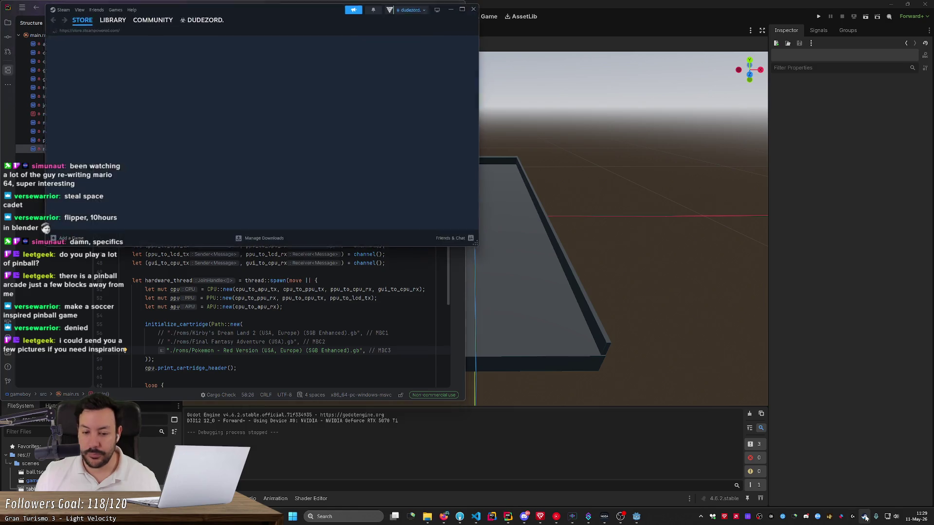
- Switch Steam to the Library and list all 540 games
click(102, 20)
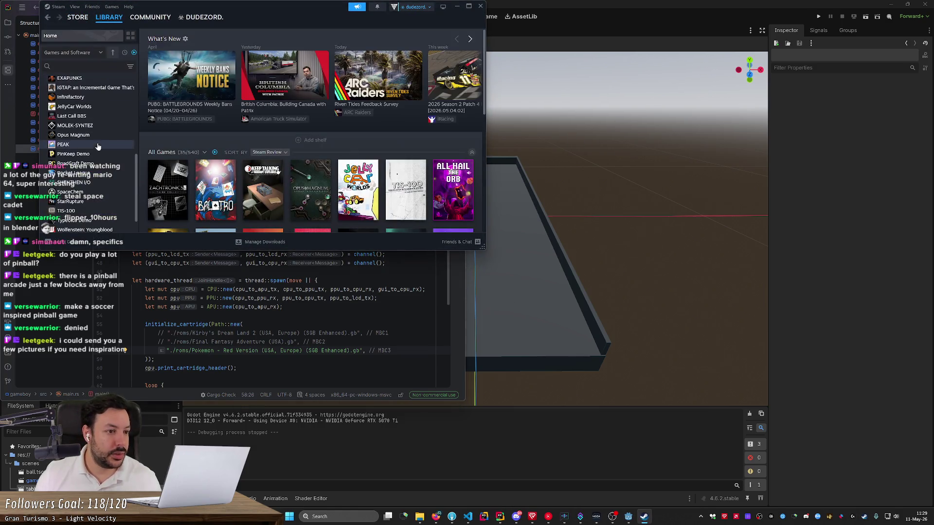
scroll(105, 97, down, 5)
drag(137, 140, 137, 208)
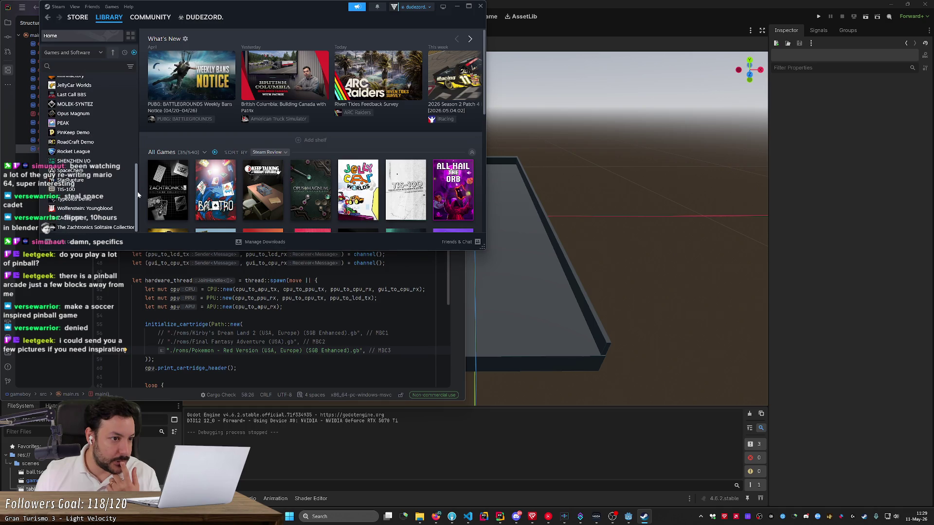
scroll(136, 208, up, 10)
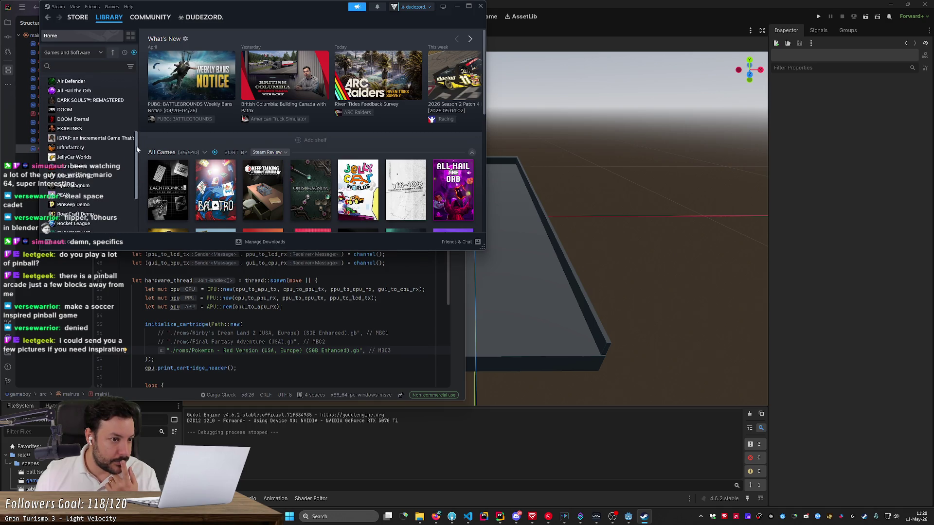
click(133, 52)
- Make the Steam window taller, scroll through the game covers, then return to Godot
drag(136, 87, 137, 169)
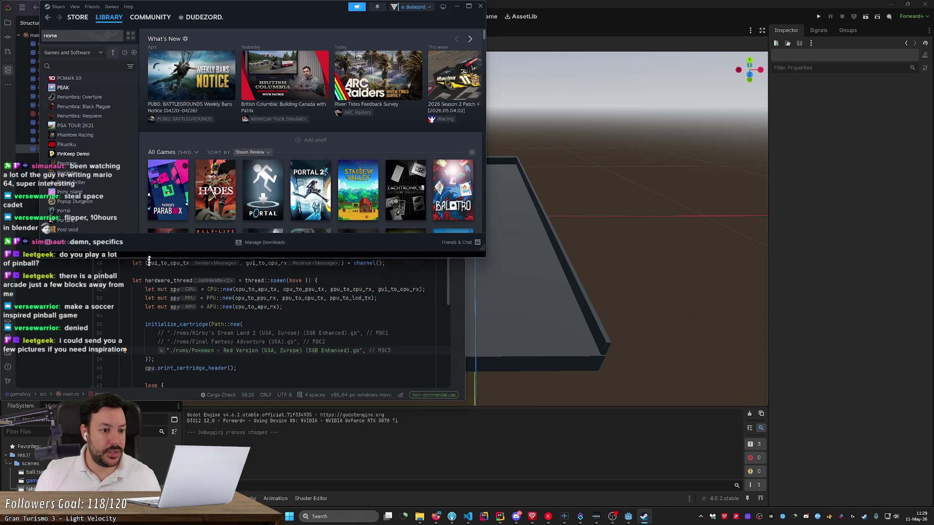
drag(137, 250, 137, 406)
drag(137, 268, 134, 387)
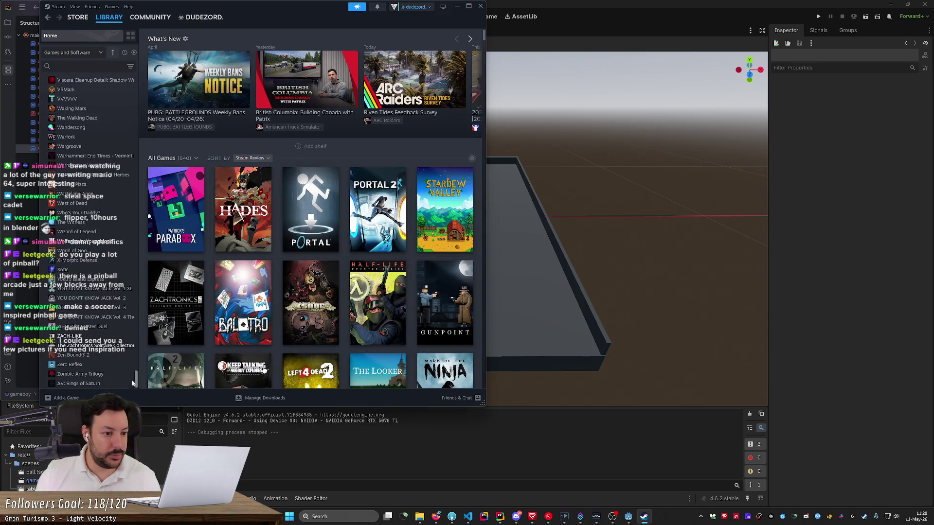
scroll(132, 370, up, 6)
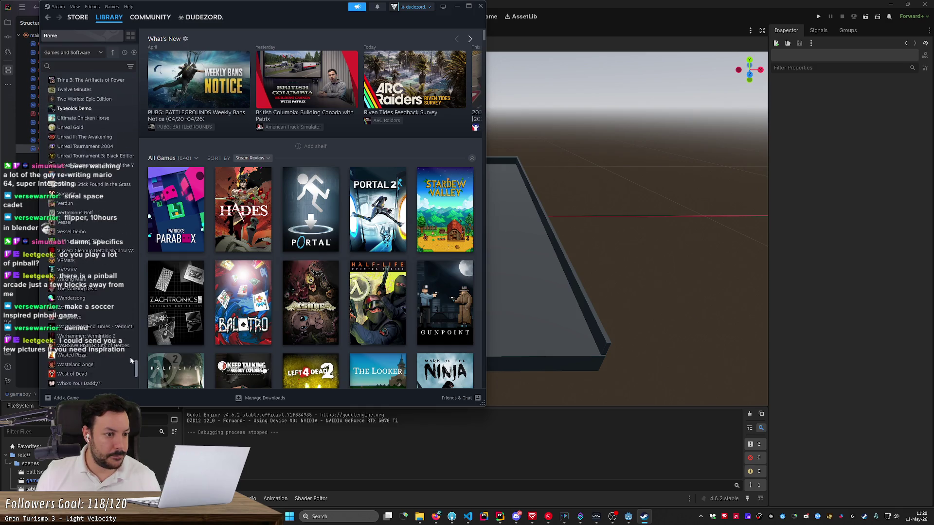
scroll(130, 357, up, 6)
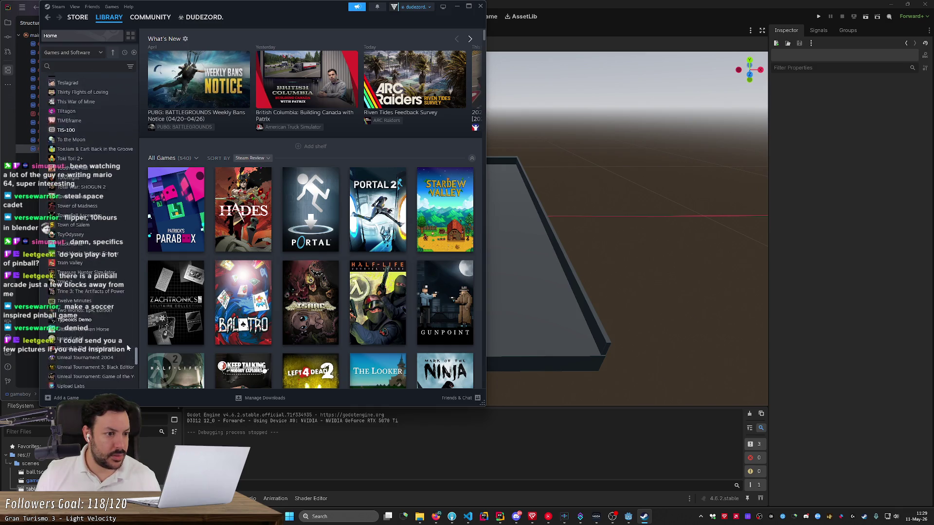
scroll(125, 336, up, 5)
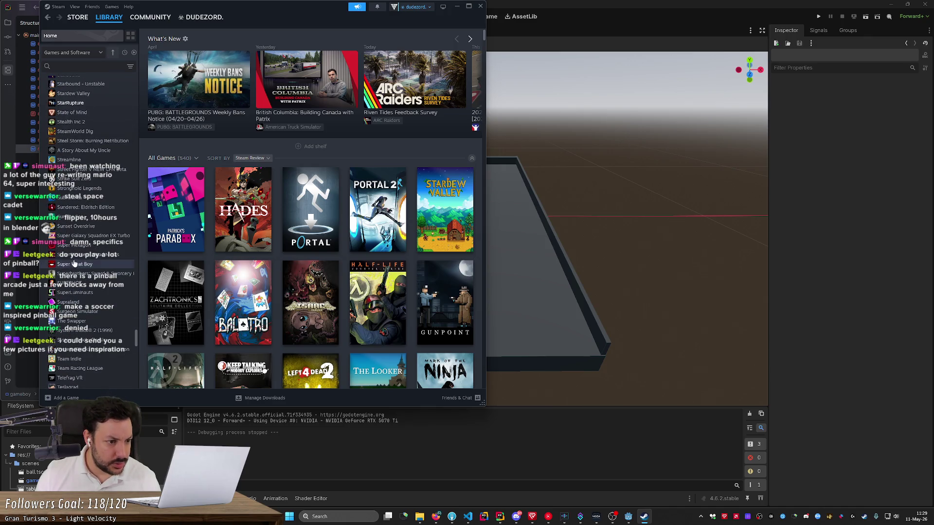
scroll(79, 258, up, 10)
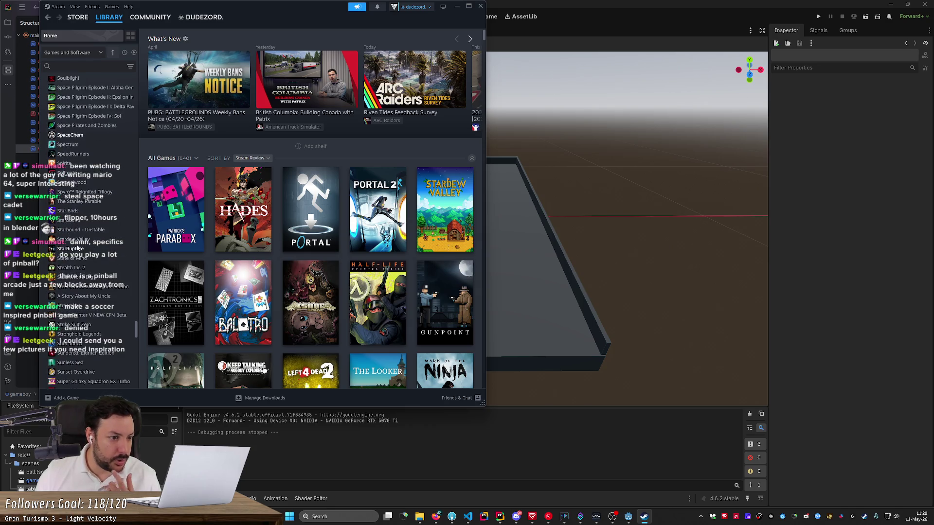
scroll(77, 248, up, 5)
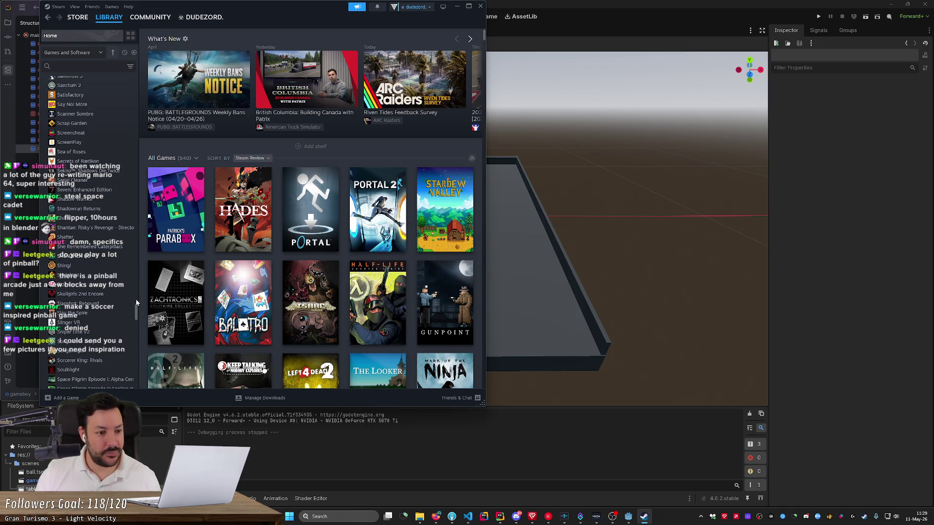
drag(136, 312, 129, 169)
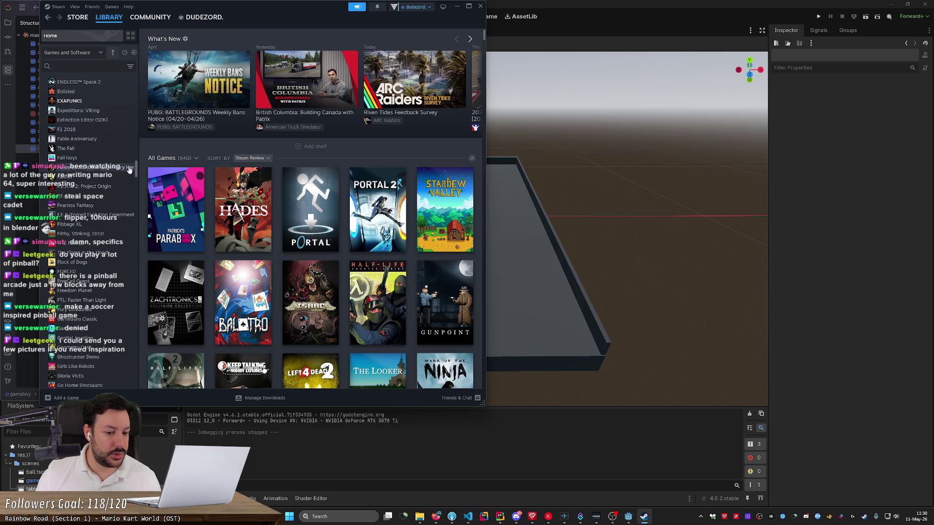
mouse_move(223, 331)
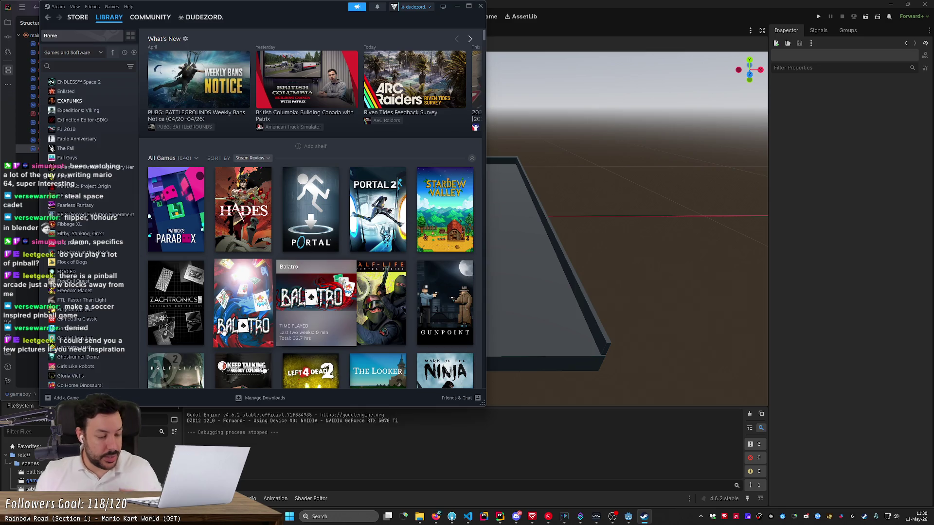
click(845, 233)
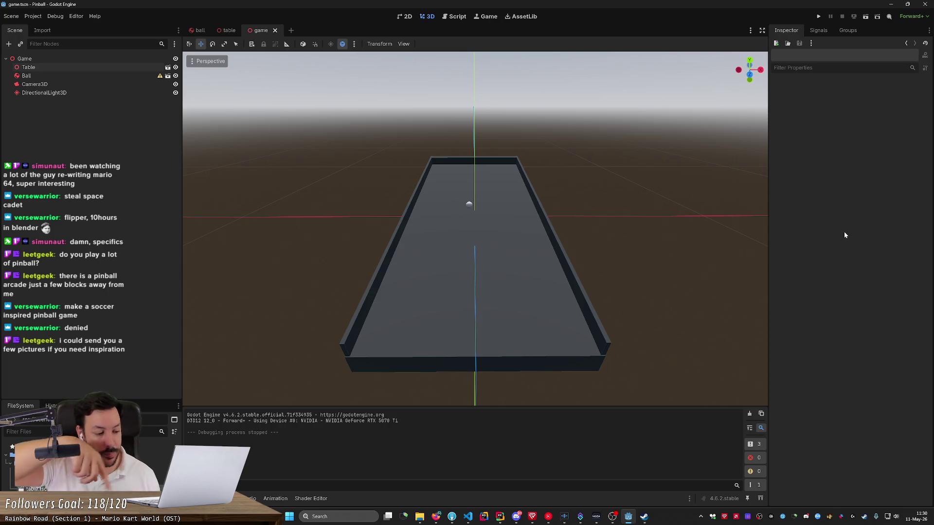
- View the walled table and ball from the side and overhead, then bring up the window switcher
mouse_move(653, 195)
mouse_down()
mouse_move(452, 229)
mouse_move(488, 152)
mouse_up()
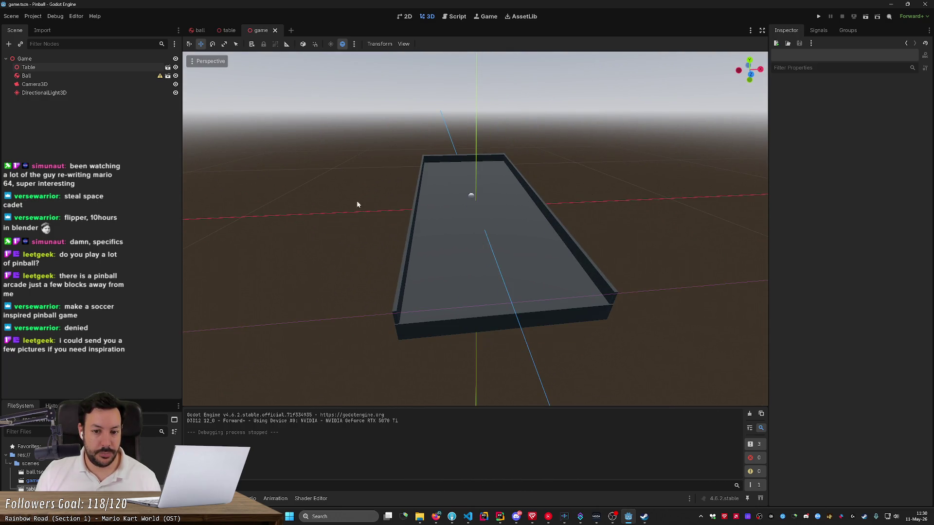
scroll(357, 204, up, 2)
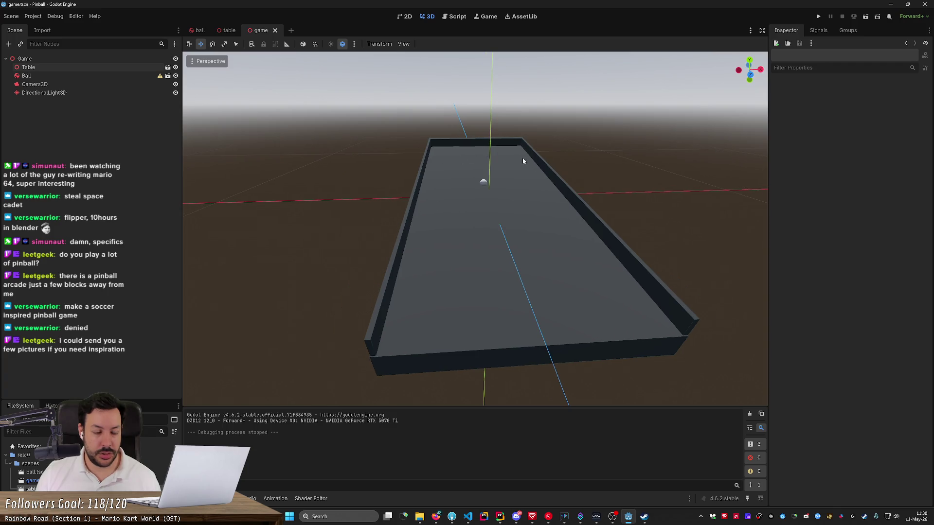
mouse_move(469, 167)
mouse_down()
mouse_move(471, 185)
mouse_move(416, 269)
mouse_up()
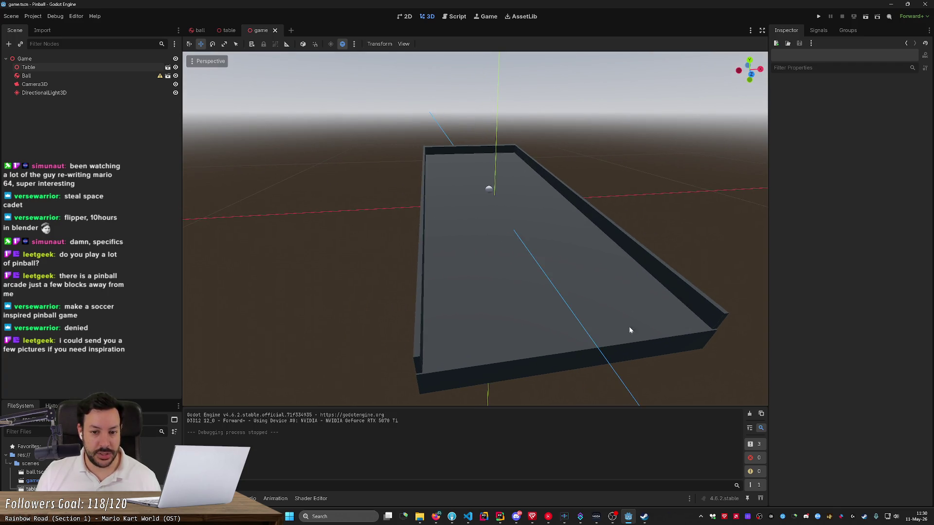
drag(433, 341, 411, 377)
scroll(409, 384, down, 3)
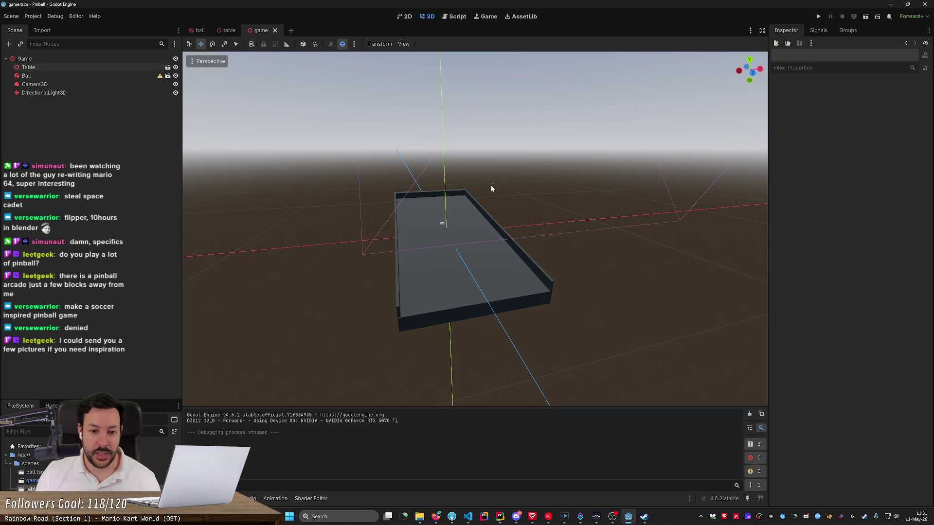
scroll(491, 185, up, 4)
key(alt+Tab)
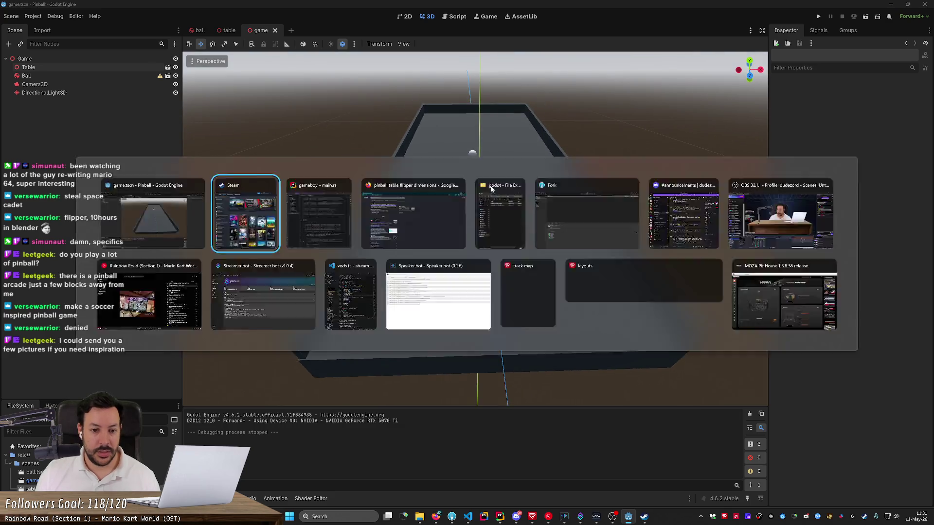
- Preview flipper-dimension images: the blueprint, the labelled tabletop pinball and the Flippers.be diagram
key(alt+Tab)
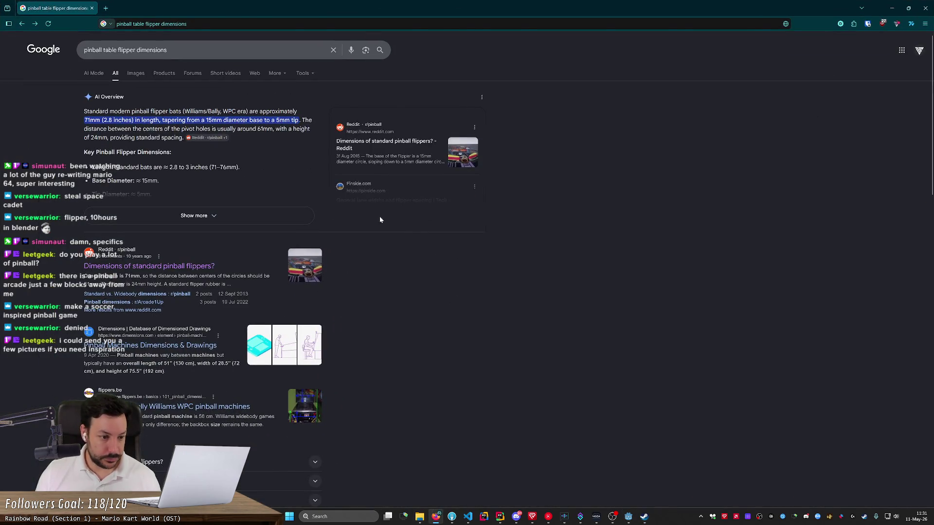
click(135, 73)
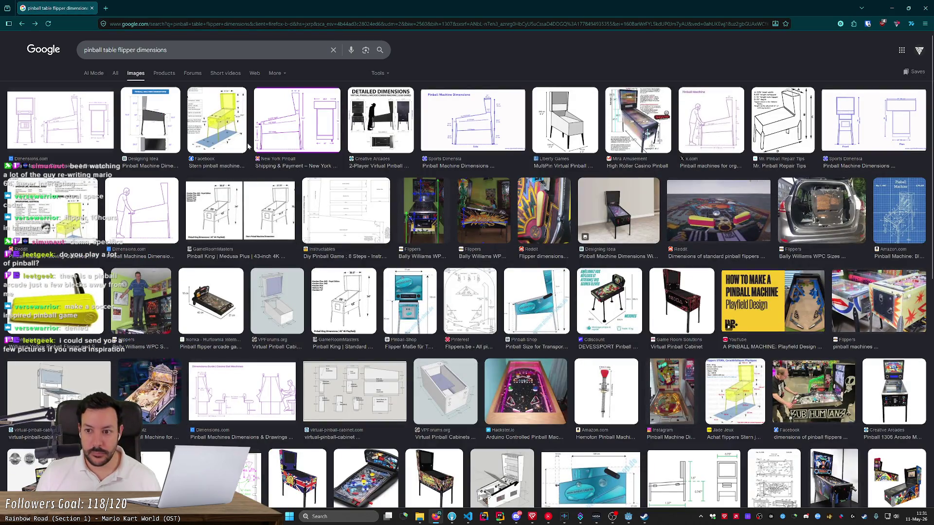
click(903, 232)
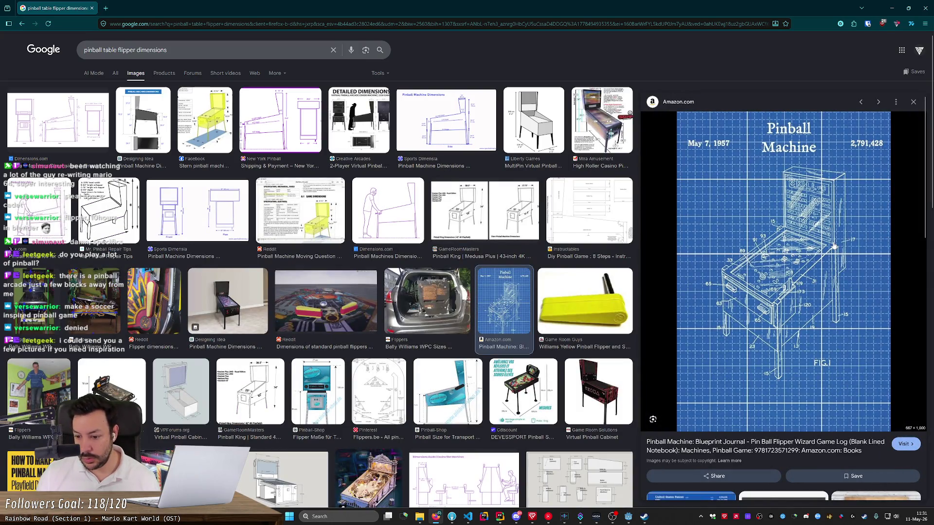
click(597, 392)
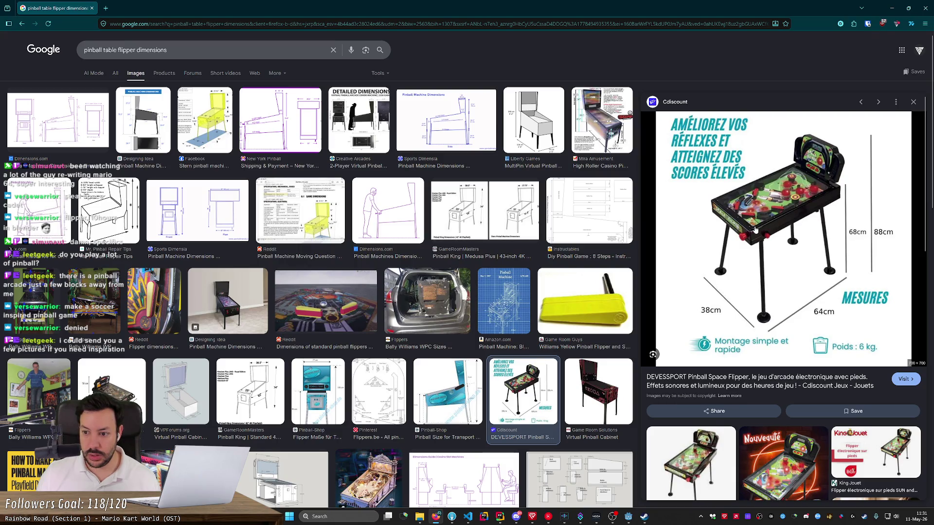
click(373, 400)
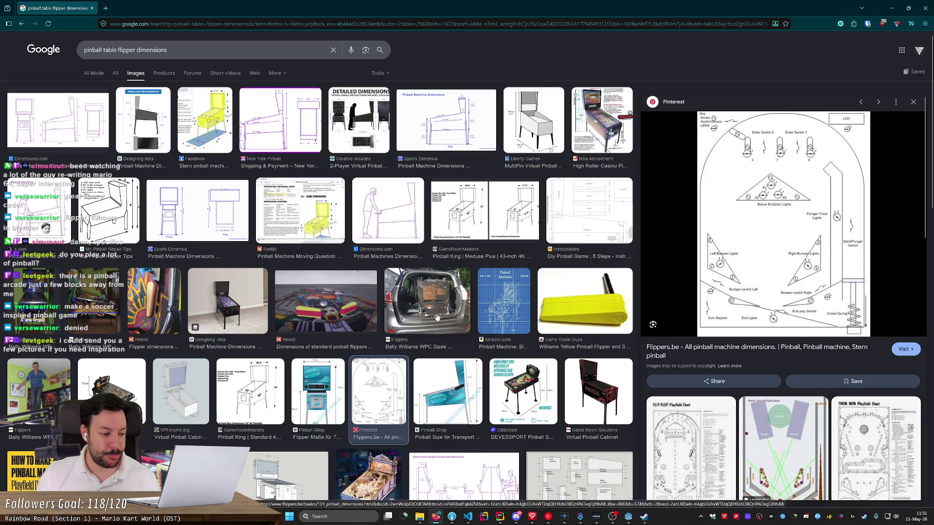
scroll(323, 311, down, 3)
scroll(323, 311, up, 2)
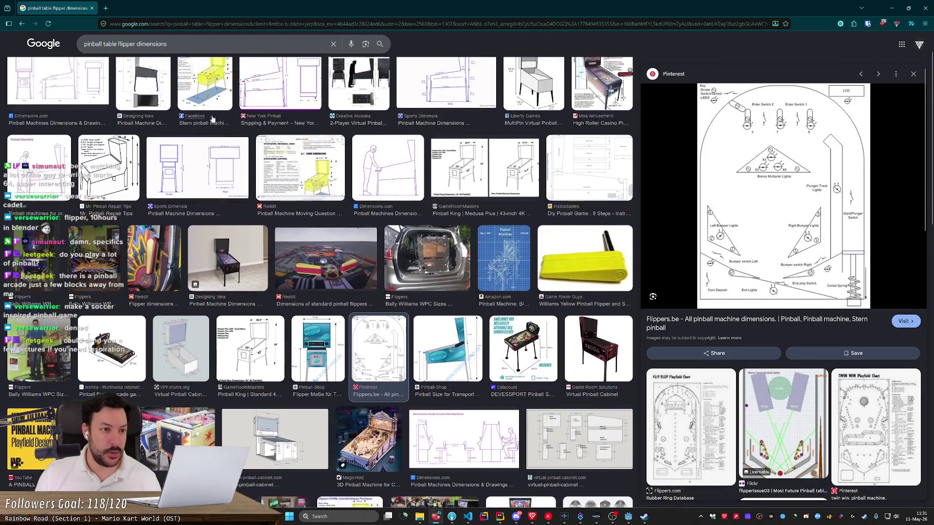
- Change the image search to 'pinball table flipper angle'
key(BackSpace)
key(BackSpace)
key(BackSpace)
text(angle)
key(Return)
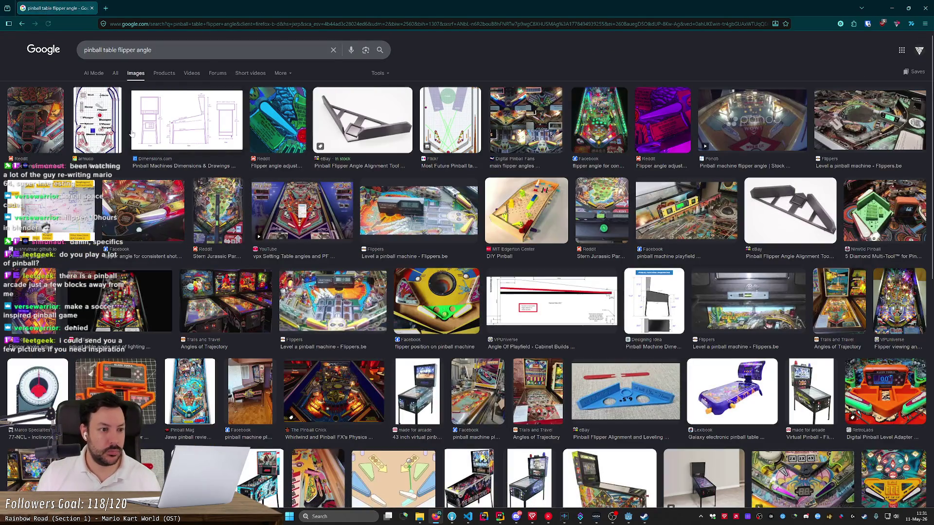
- Preview the flipper guide, CHAMP and LITTLE JOE playfield chart images
click(91, 128)
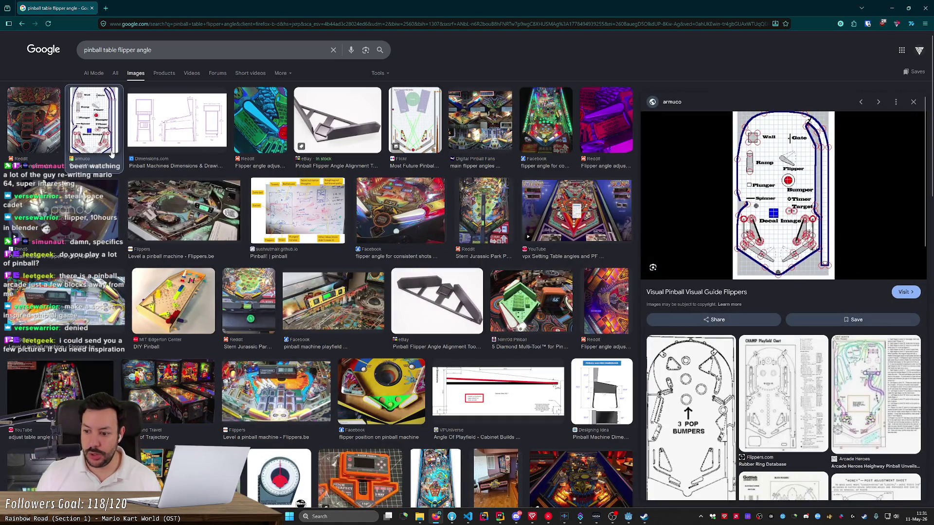
click(758, 400)
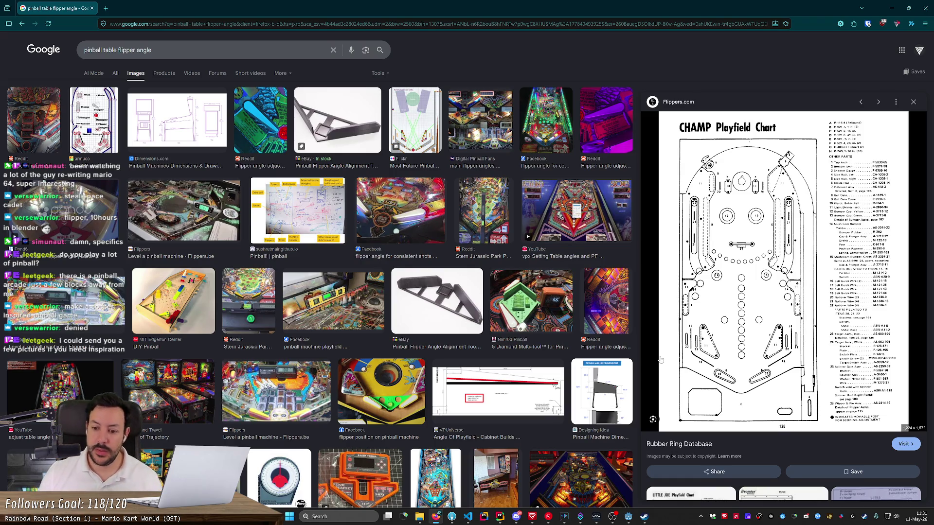
scroll(661, 359, down, 3)
click(688, 403)
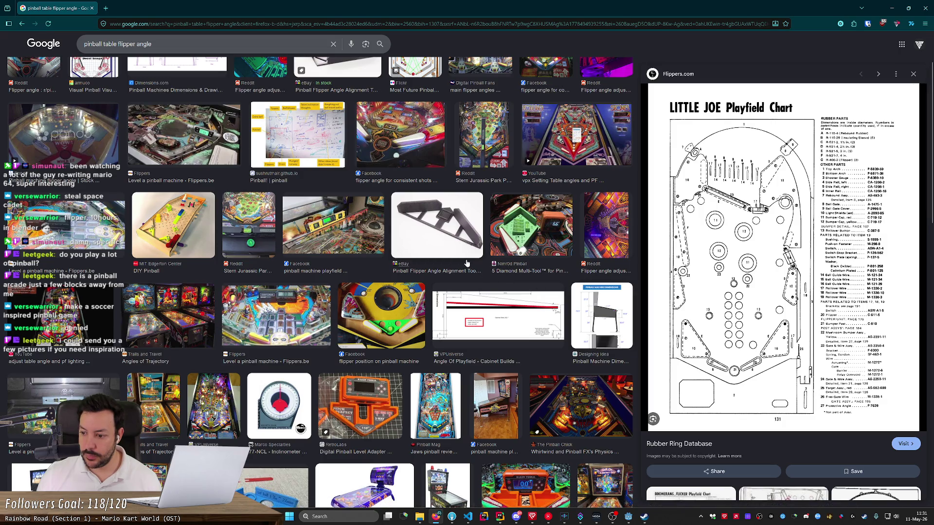
- Show the flipper-angle web results and open the Reddit thread on flipper angular extents
scroll(466, 263, up, 2)
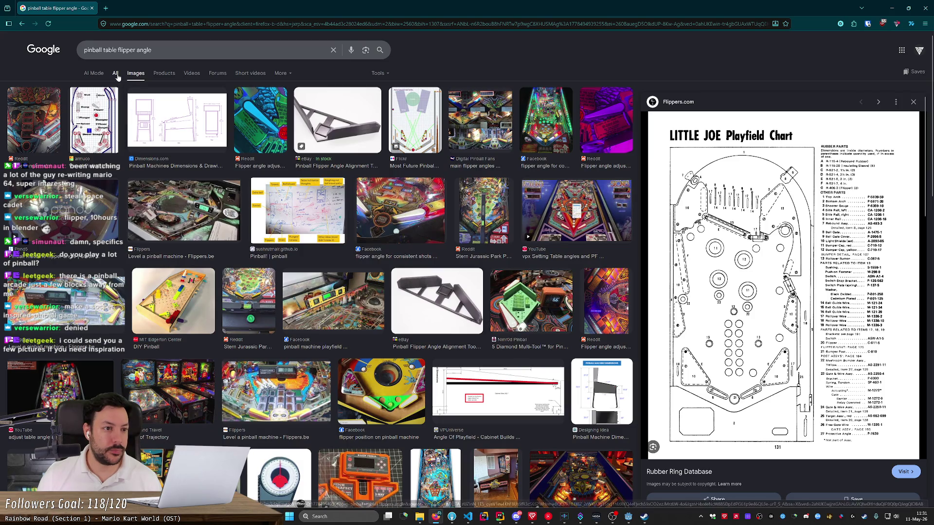
click(115, 74)
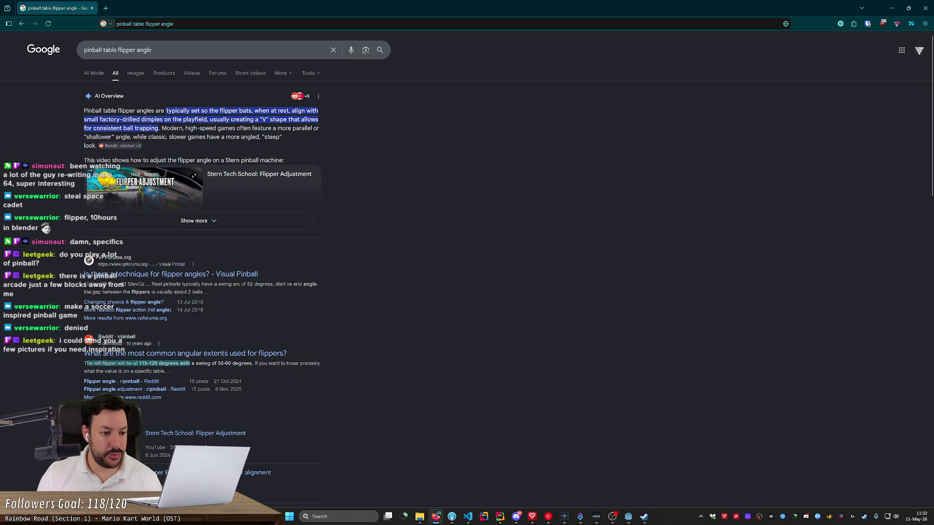
click(146, 354)
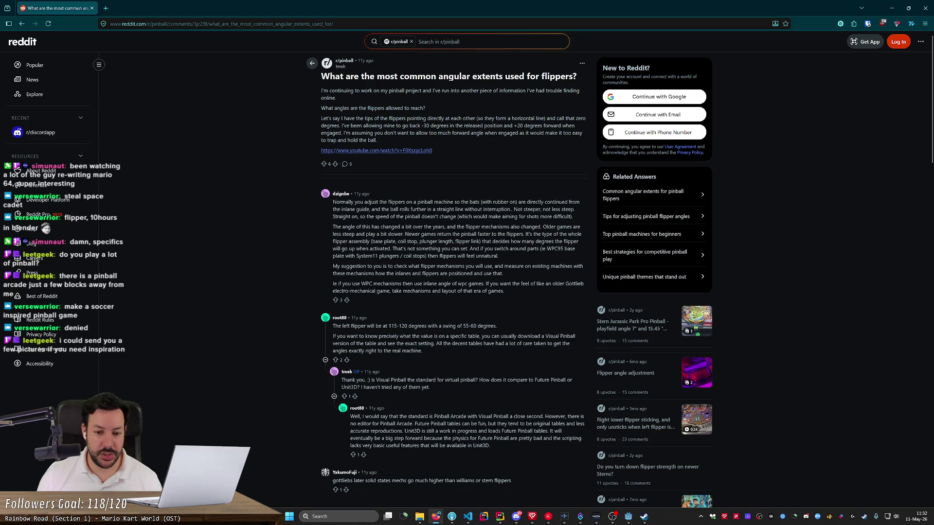
- Leave the Reddit flipper-angle thread and return to the Godot pinball project
key(alt+Tab)
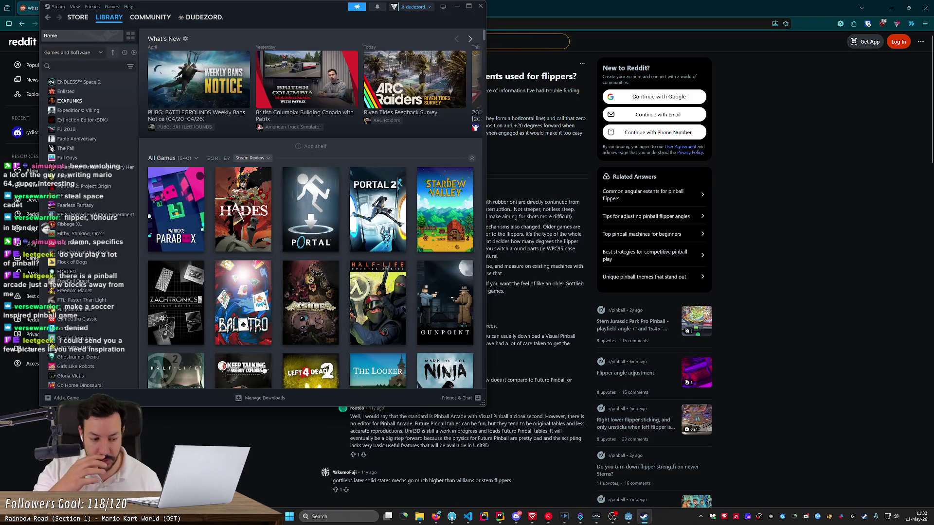
click(629, 517)
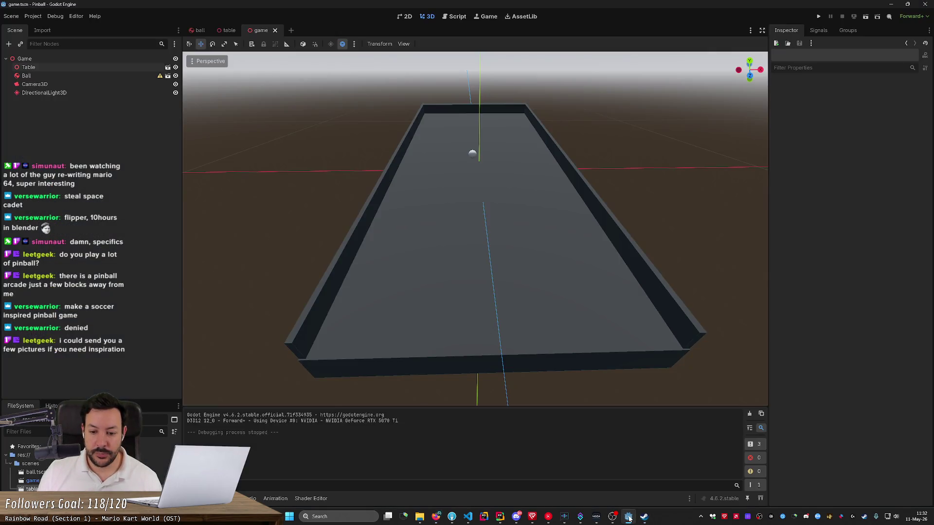
- In the scenes folder, create a new scene named flipper with a 3D Scene root
scroll(482, 237, down, 5)
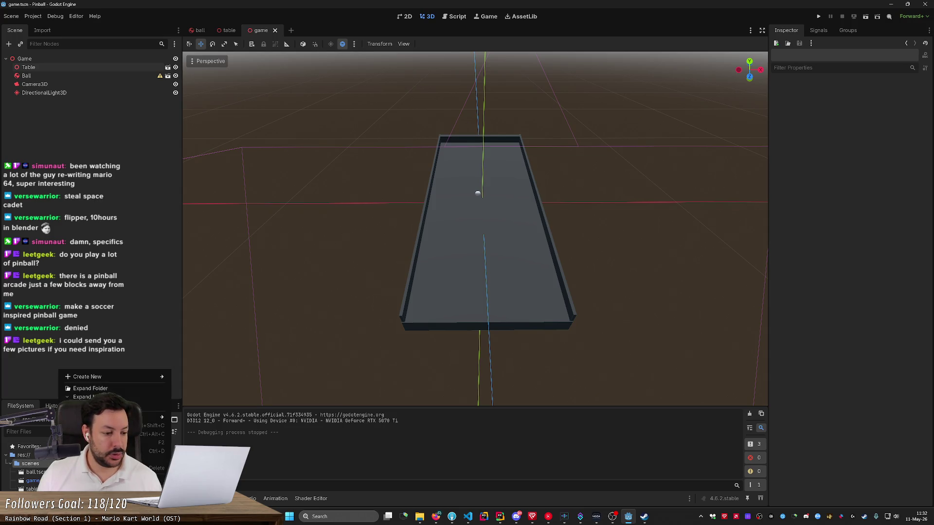
right_click(58, 464)
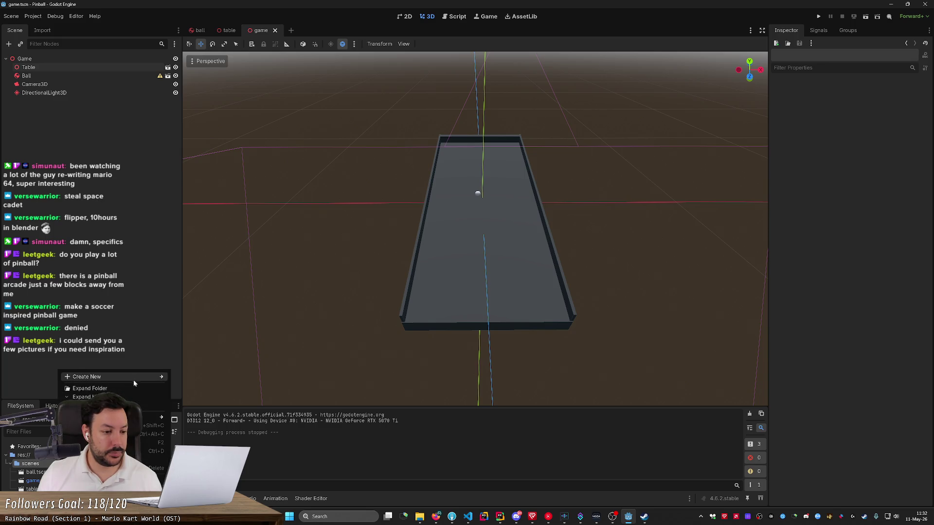
mouse_move(112, 377)
click(208, 385)
text(pad)
key(BackSpace)
key(BackSpace)
text(flper)
key(alt+Tab)
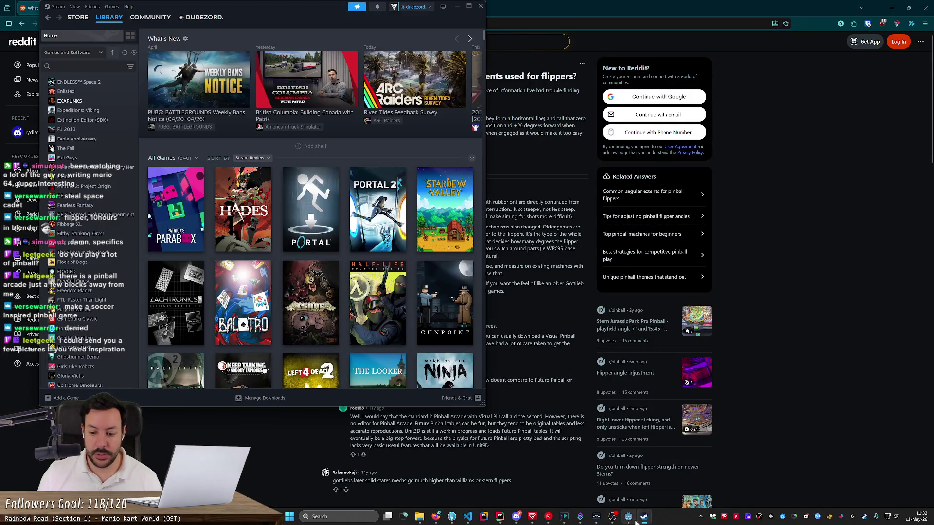
click(627, 515)
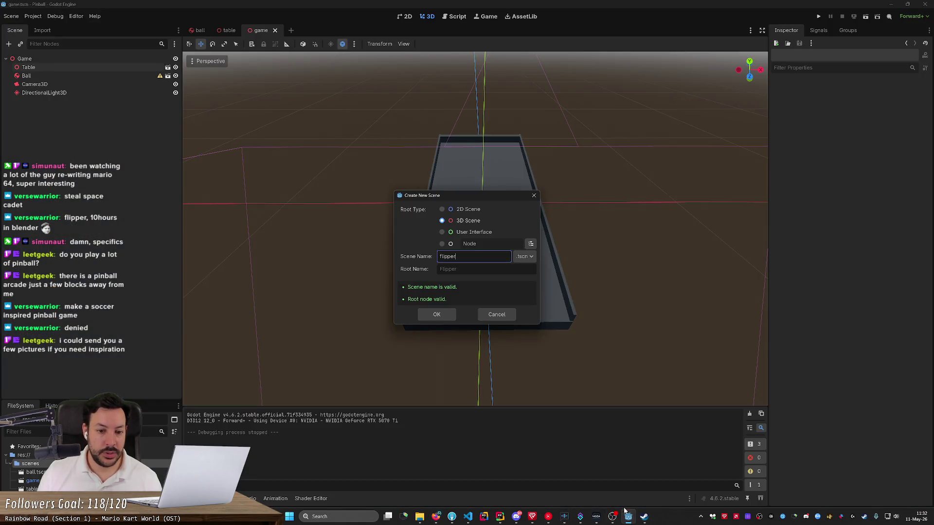
click(446, 317)
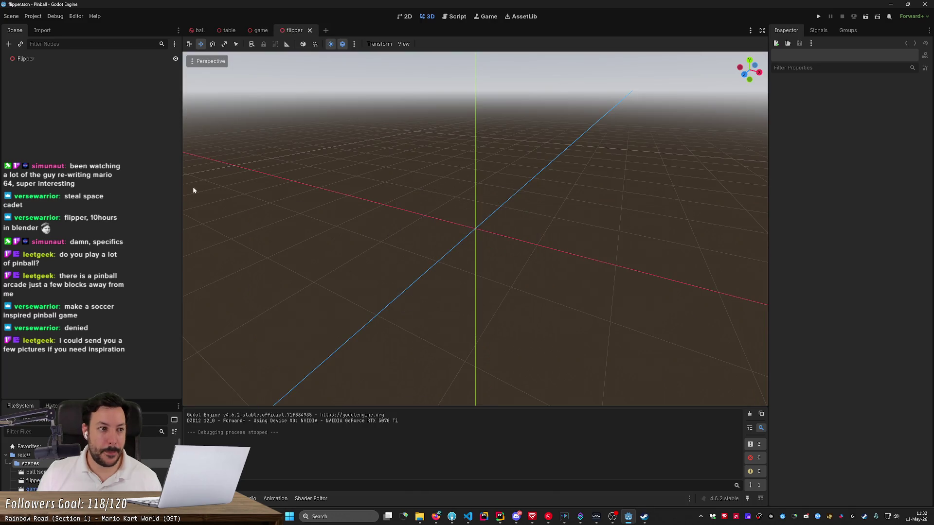
right_click(50, 62)
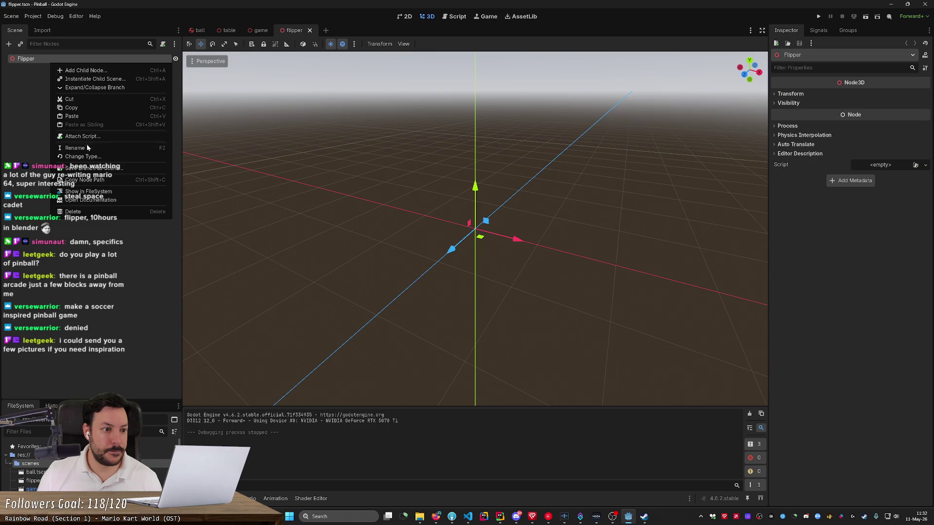